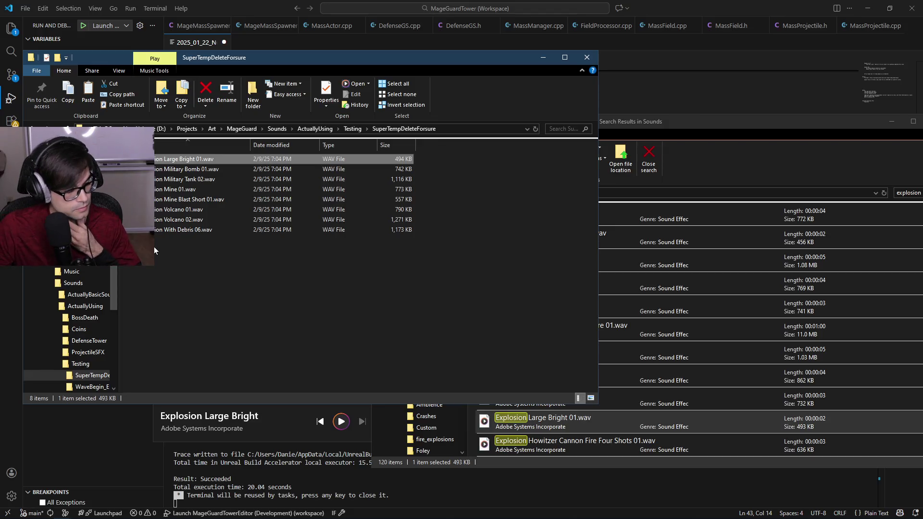
Preview the Howitzer Cannon, Fireworks Show Family and Firework Ignition clips from the search results.
{"action": "left_click", "coordinate": [673, 125]}
{"action": "scroll", "coordinate": [584, 370], "scroll_direction": "down", "scroll_amount": 1}
{"action": "double_click", "coordinate": [583, 370]}
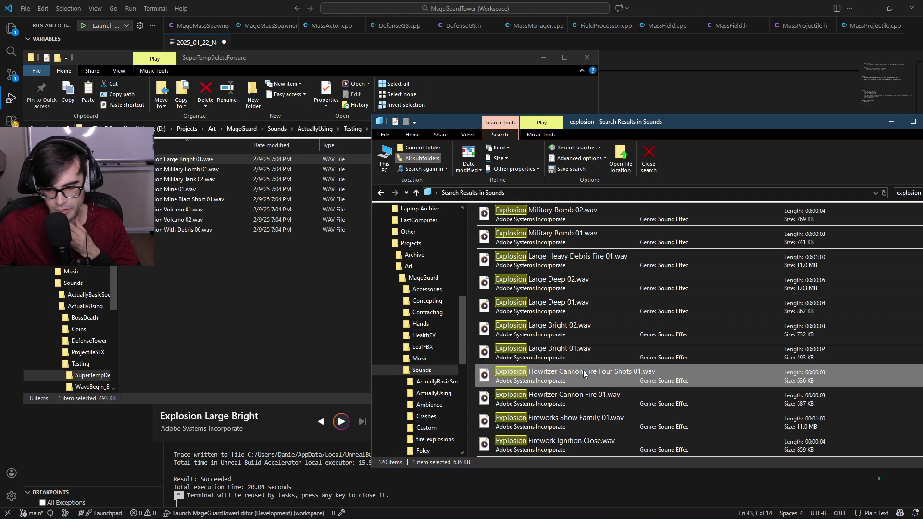
{"action": "double_click", "coordinate": [604, 402]}
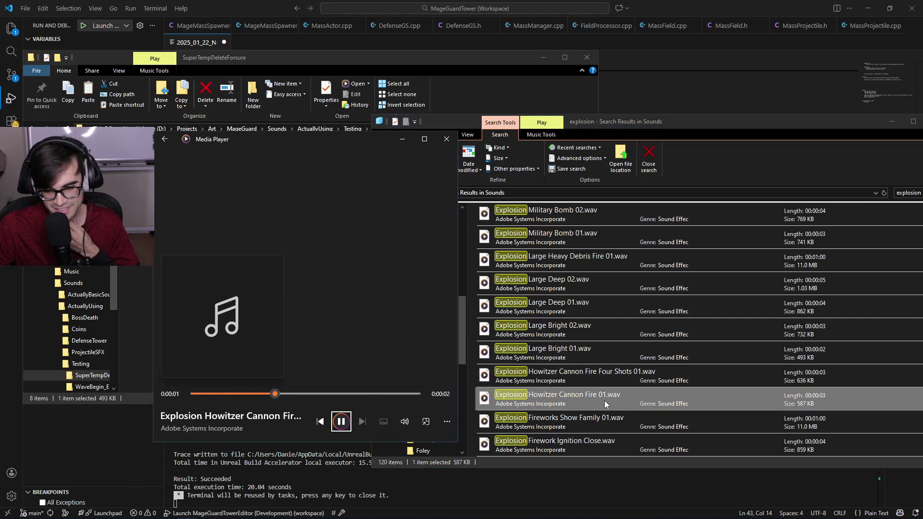
{"action": "double_click", "coordinate": [599, 416]}
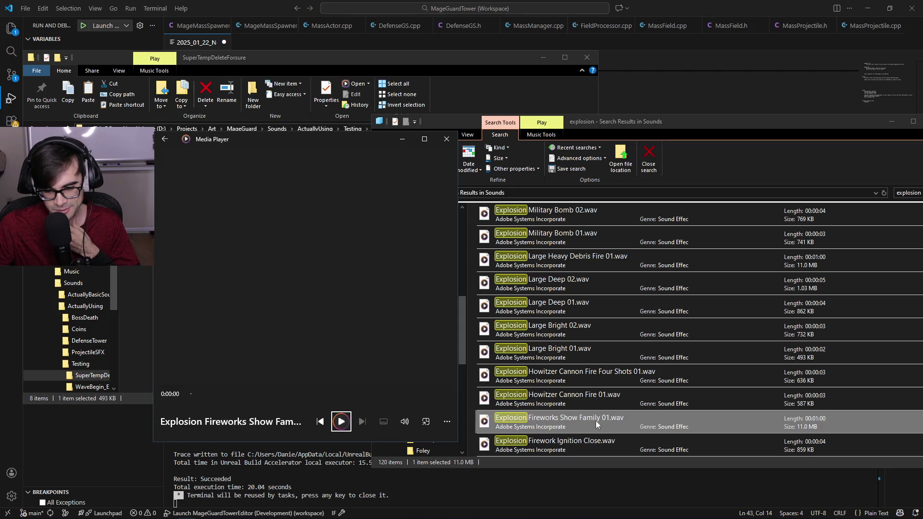
{"action": "double_click", "coordinate": [579, 449]}
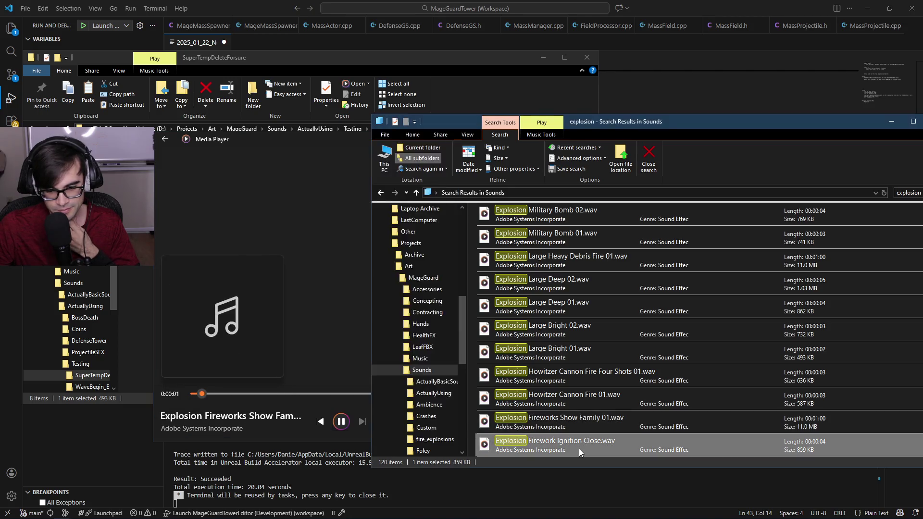
{"action": "scroll", "coordinate": [613, 399], "scroll_direction": "down", "scroll_amount": 2}
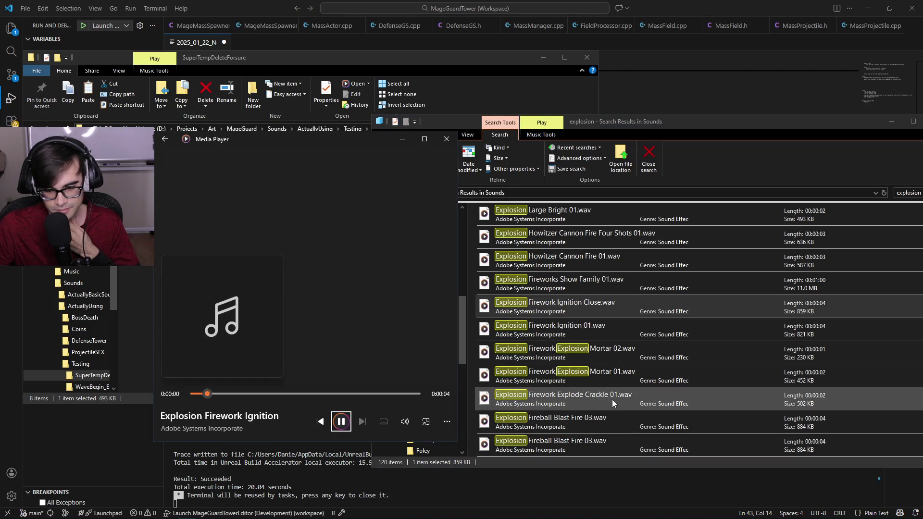
{"action": "double_click", "coordinate": [579, 333]}
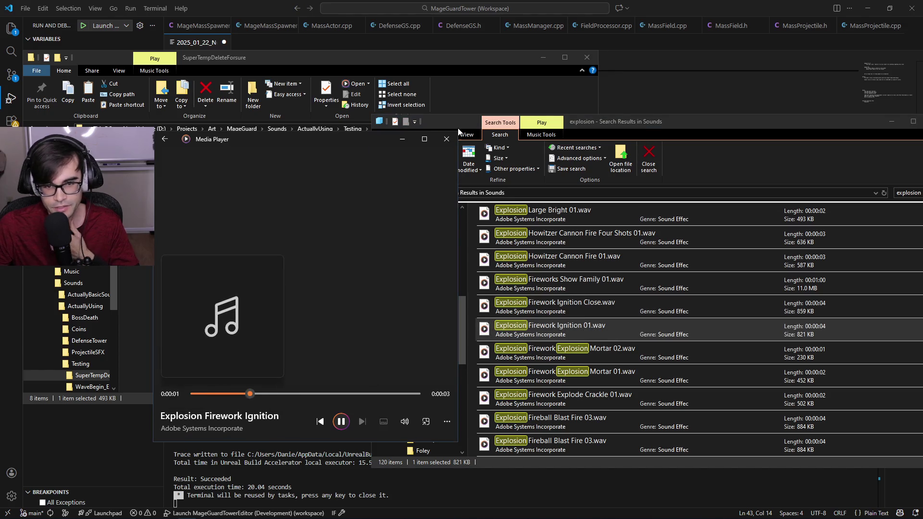
Close the preview and return to the SuperTempDeleteForsure folder of eight WAV files.
{"action": "left_click", "coordinate": [446, 139]}
{"action": "left_click", "coordinate": [243, 275]}
{"action": "left_click_drag", "start_coordinate": [441, 275], "coordinate": [194, 149]}
{"action": "left_click", "coordinate": [487, 301]}
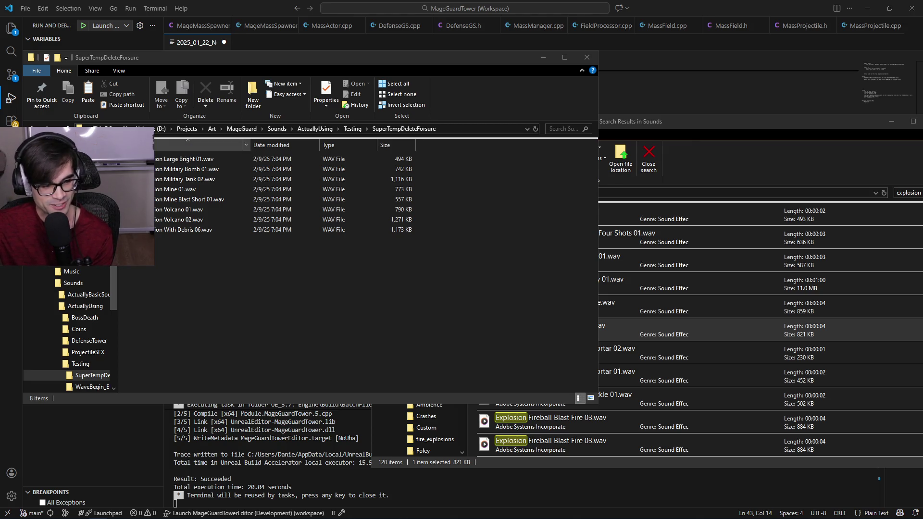
Preview the Large Bright 01, Military Bomb 01 and Military Tank 02 explosion clips.
{"action": "double_click", "coordinate": [177, 160]}
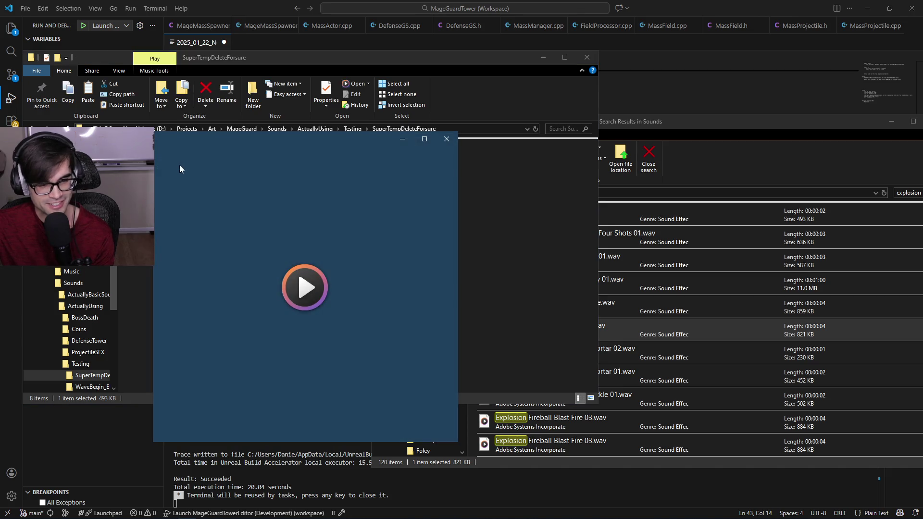
{"action": "left_click_drag", "start_coordinate": [269, 143], "coordinate": [491, 140]}
{"action": "double_click", "coordinate": [200, 169]}
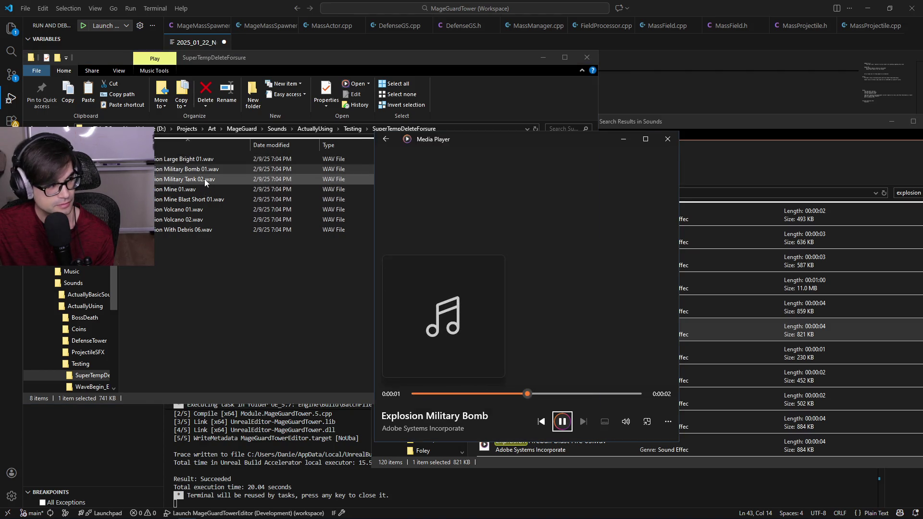
{"action": "left_click", "coordinate": [203, 179]}
{"action": "double_click", "coordinate": [204, 179]}
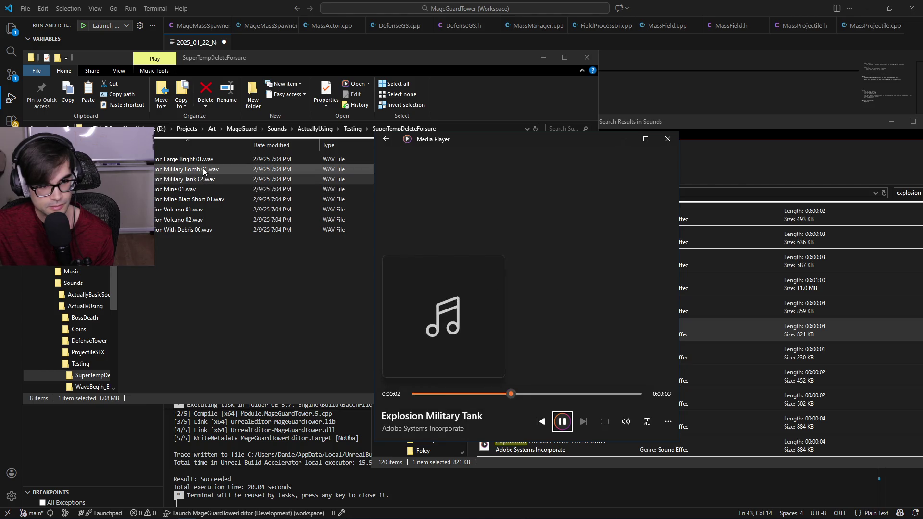
{"action": "double_click", "coordinate": [207, 156]}
{"action": "left_click", "coordinate": [206, 168]}
{"action": "double_click", "coordinate": [206, 169]}
{"action": "double_click", "coordinate": [203, 178]}
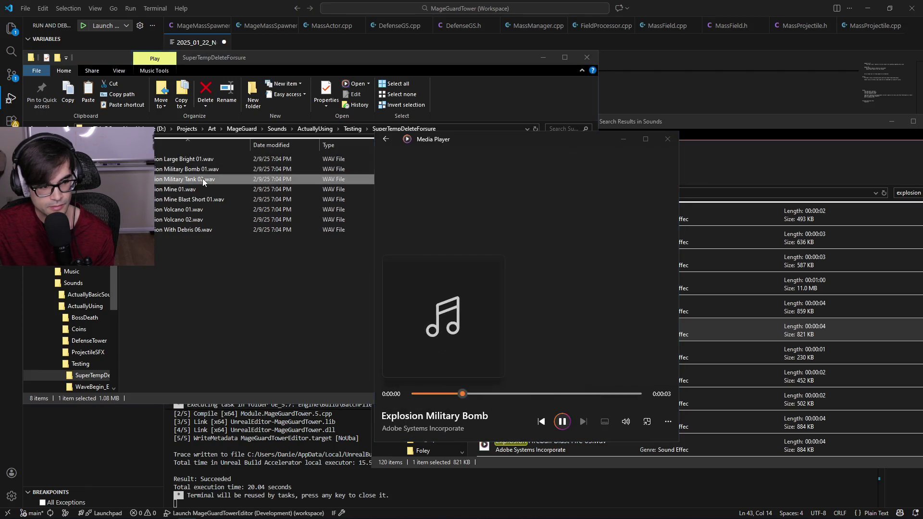
Preview the Mine 01, Mine Blast Short 01, Volcano 01 and Volcano 02 clips.
{"action": "left_click", "coordinate": [196, 191]}
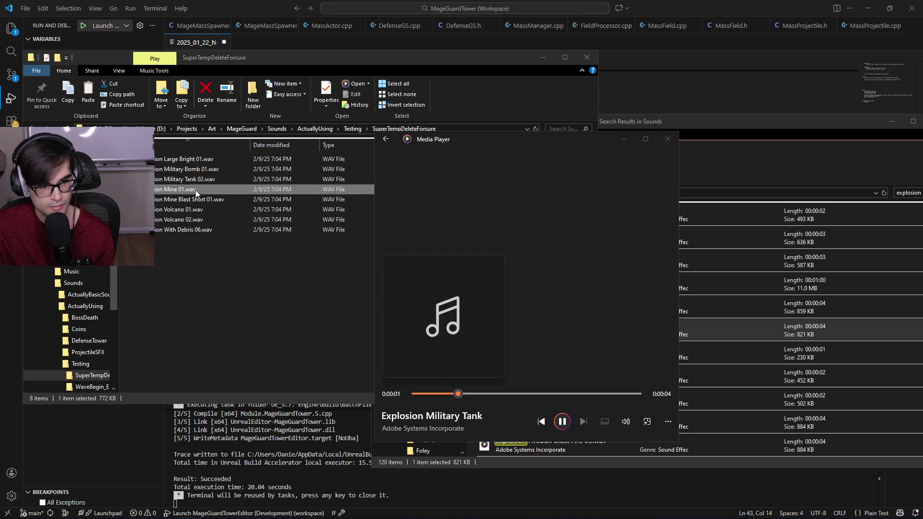
{"action": "double_click", "coordinate": [195, 190]}
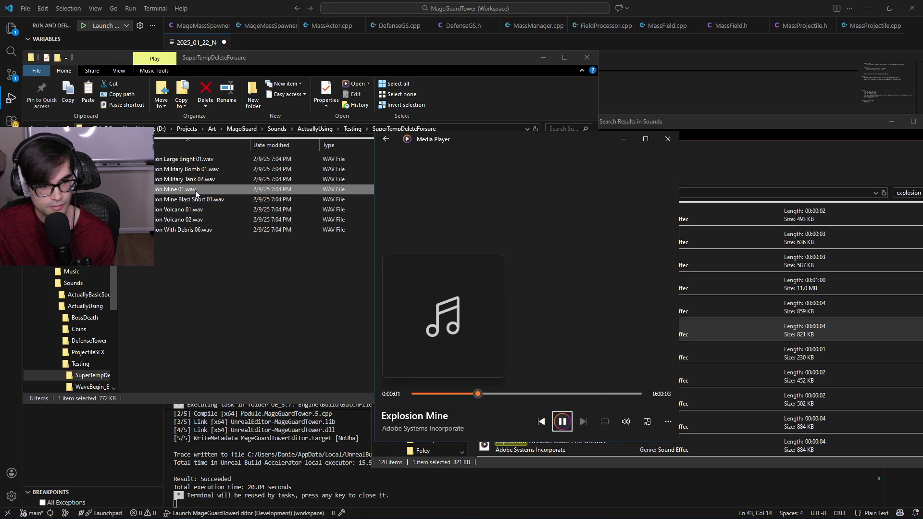
{"action": "double_click", "coordinate": [198, 201]}
{"action": "left_click", "coordinate": [197, 211]}
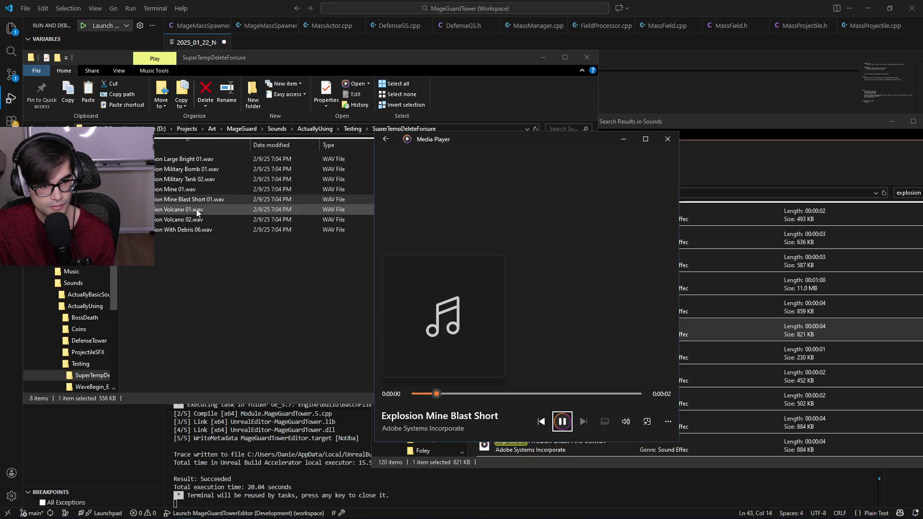
{"action": "double_click", "coordinate": [197, 211]}
{"action": "double_click", "coordinate": [192, 219]}
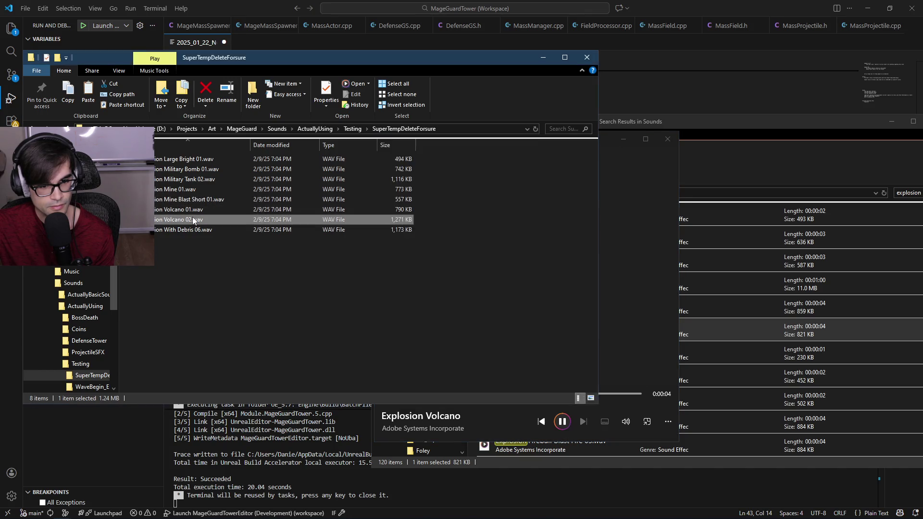
Preview the With Debris 06 clip, then delete it from the folder.
{"action": "double_click", "coordinate": [188, 230]}
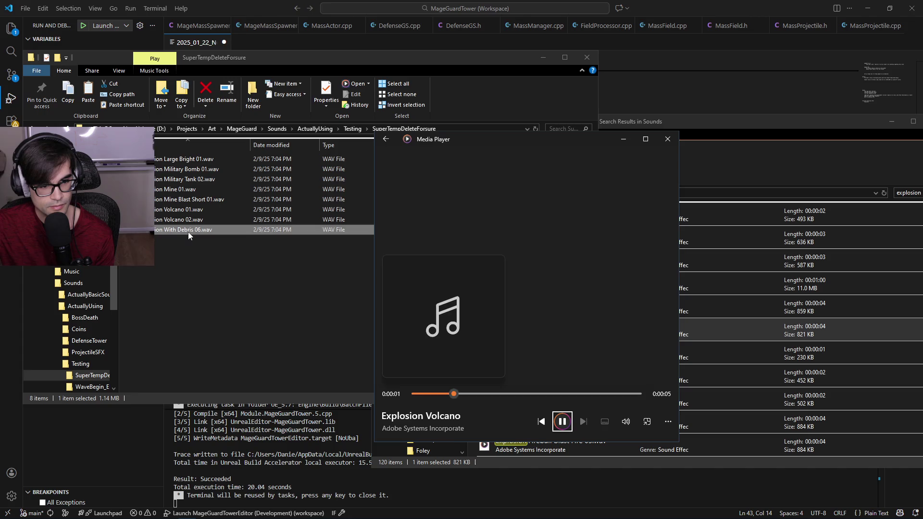
{"action": "left_click", "coordinate": [668, 139]}
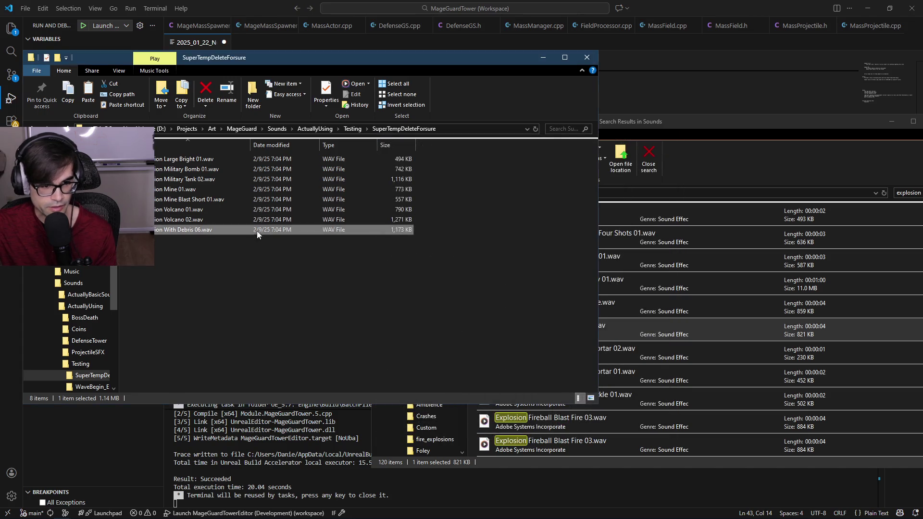
{"action": "right_click", "coordinate": [196, 231]}
{"action": "left_click", "coordinate": [216, 466]}
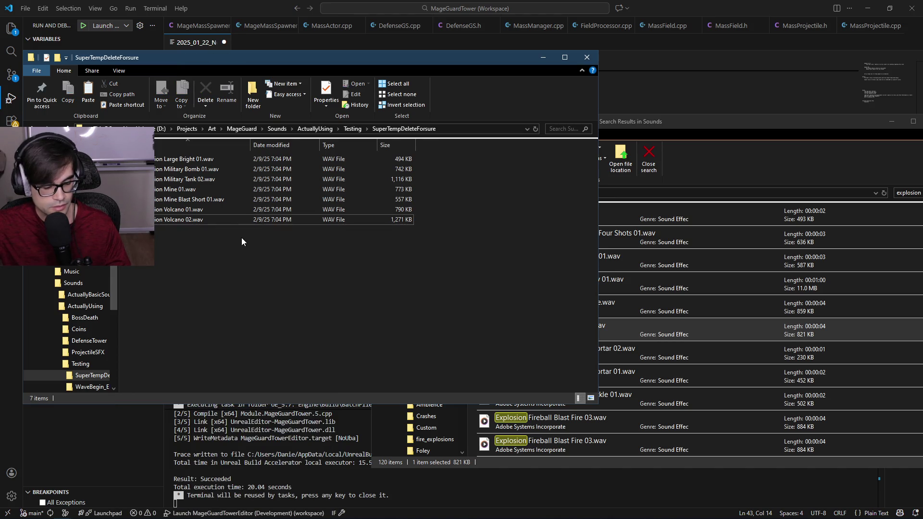
Re-audition the remaining seven explosion clips, then close the preview.
{"action": "double_click", "coordinate": [186, 162]}
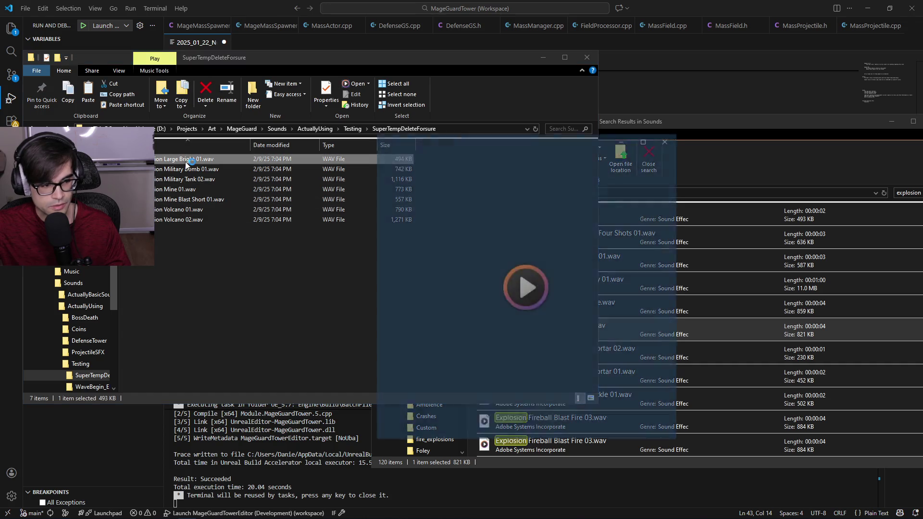
{"action": "left_click", "coordinate": [186, 171]}
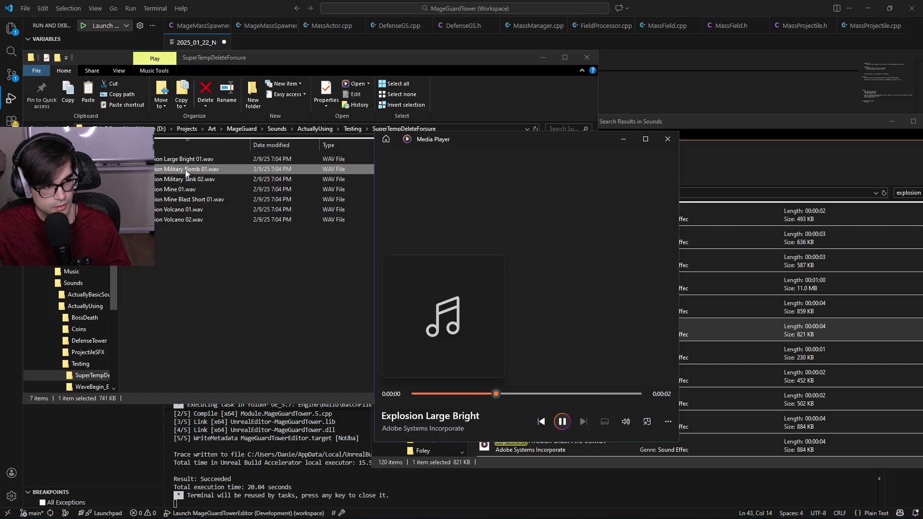
{"action": "double_click", "coordinate": [179, 181]}
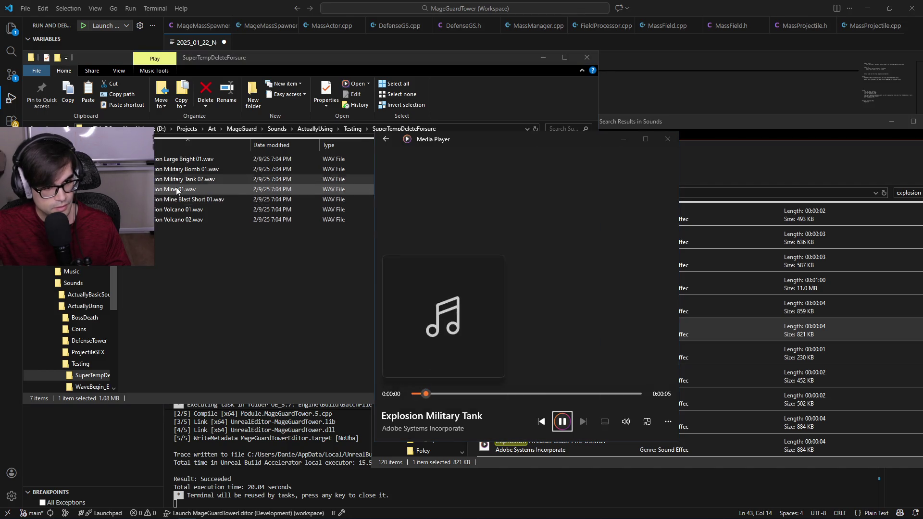
{"action": "double_click", "coordinate": [176, 189]}
{"action": "left_click", "coordinate": [177, 198]}
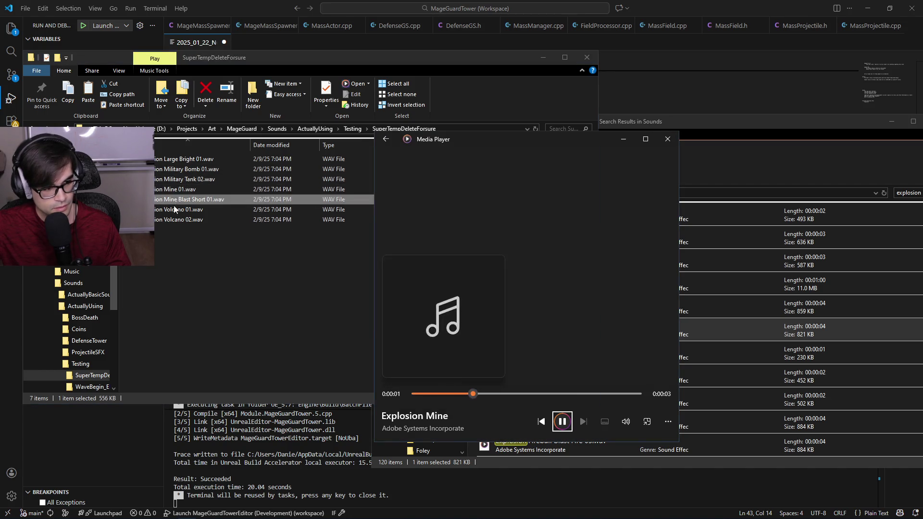
{"action": "double_click", "coordinate": [174, 209]}
{"action": "left_click", "coordinate": [169, 219]}
{"action": "double_click", "coordinate": [170, 219]}
{"action": "left_click", "coordinate": [289, 255]}
{"action": "left_click", "coordinate": [667, 140]}
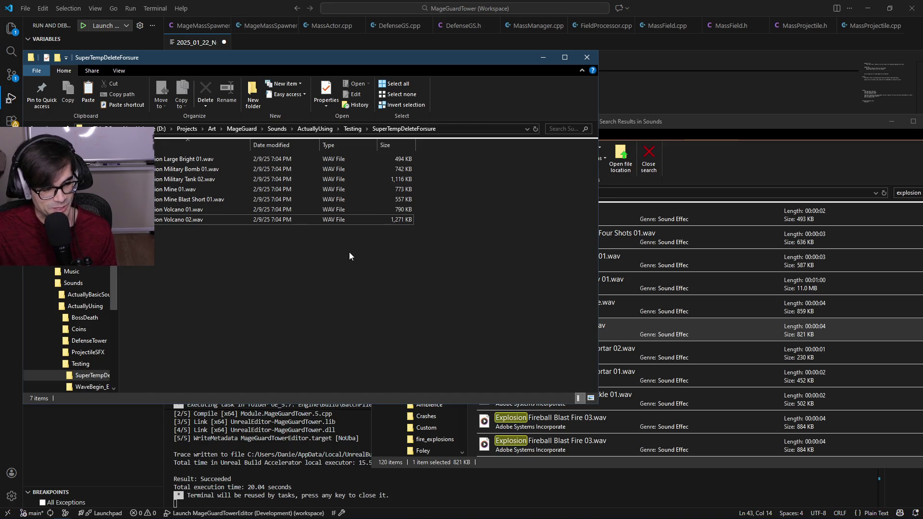
Select all seven explosion WAV files (5.60 MB) and copy them to the clipboard.
{"action": "mouse_move", "coordinate": [433, 224]}
{"action": "left_mouse_down"}
{"action": "mouse_move", "coordinate": [272, 162]}
{"action": "mouse_move", "coordinate": [144, 153]}
{"action": "left_mouse_up"}
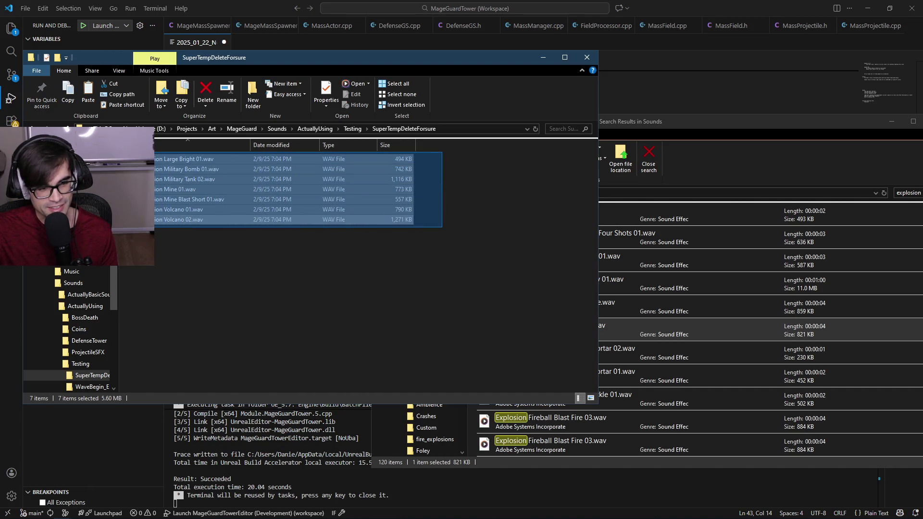
{"action": "mouse_move", "coordinate": [442, 226]}
{"action": "left_mouse_down"}
{"action": "mouse_move", "coordinate": [412, 222]}
{"action": "mouse_move", "coordinate": [370, 244]}
{"action": "mouse_move", "coordinate": [420, 232]}
{"action": "mouse_move", "coordinate": [414, 215]}
{"action": "mouse_move", "coordinate": [415, 227]}
{"action": "left_mouse_up"}
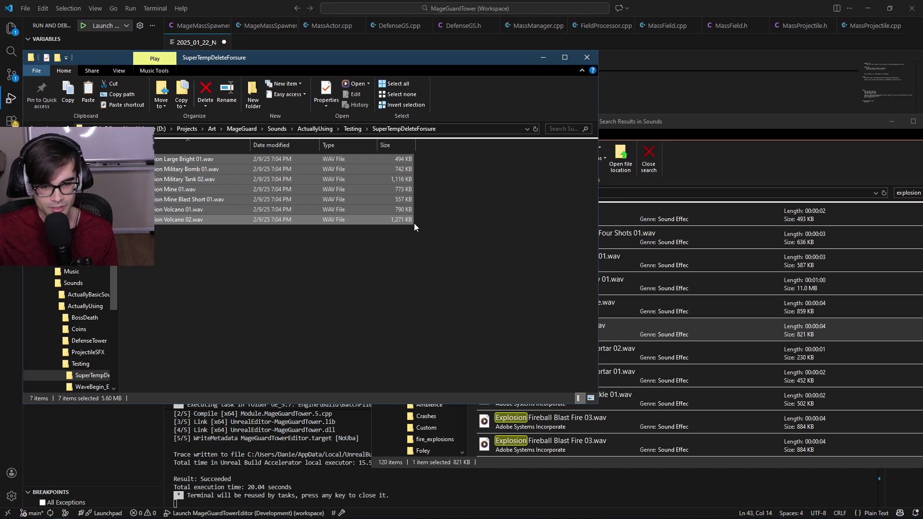
{"action": "right_click", "coordinate": [388, 206]}
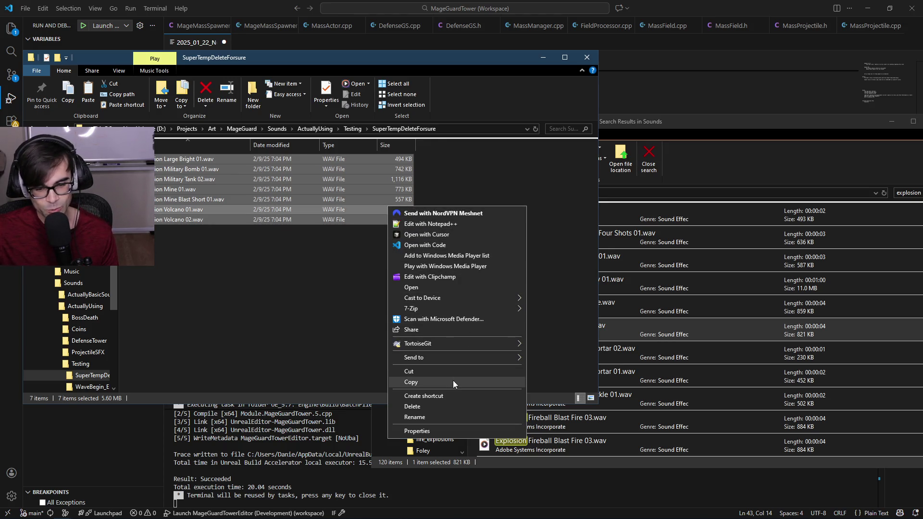
{"action": "left_click", "coordinate": [388, 252]}
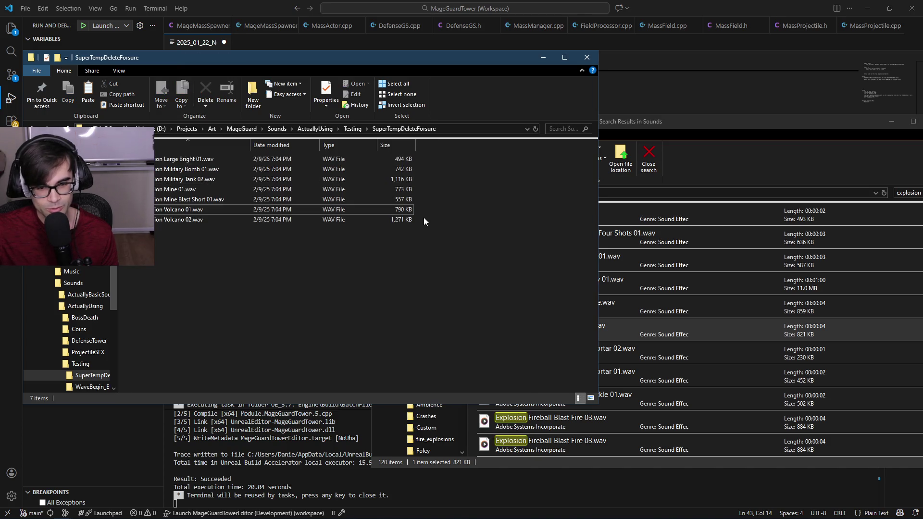
{"action": "mouse_move", "coordinate": [428, 234]}
{"action": "left_mouse_down"}
{"action": "mouse_move", "coordinate": [172, 143]}
{"action": "mouse_move", "coordinate": [147, 144]}
{"action": "left_mouse_up"}
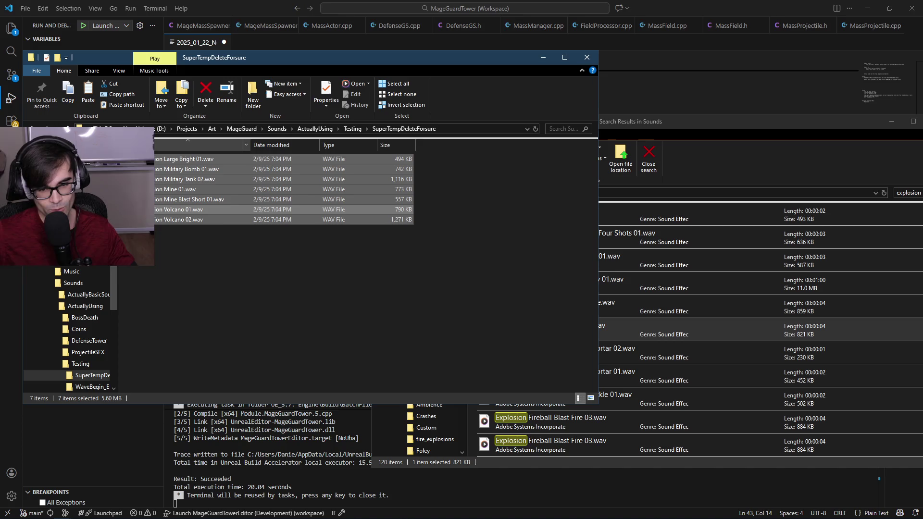
Reselect all seven explosion WAV files in SuperTempDeleteForsure.
{"action": "left_click_drag", "start_coordinate": [455, 250], "coordinate": [152, 151]}
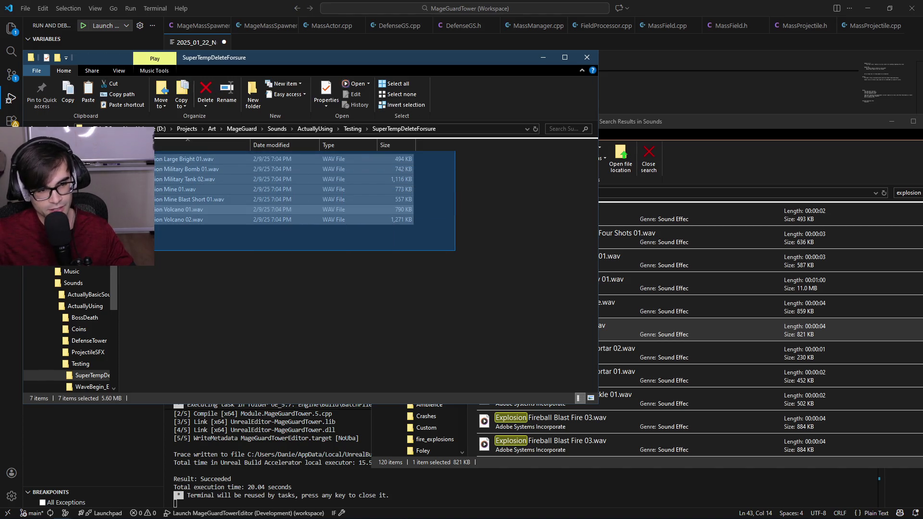
{"action": "left_click", "coordinate": [414, 240]}
{"action": "mouse_move", "coordinate": [423, 229]}
{"action": "left_mouse_down"}
{"action": "mouse_move", "coordinate": [296, 170]}
{"action": "mouse_move", "coordinate": [154, 152]}
{"action": "left_mouse_up"}
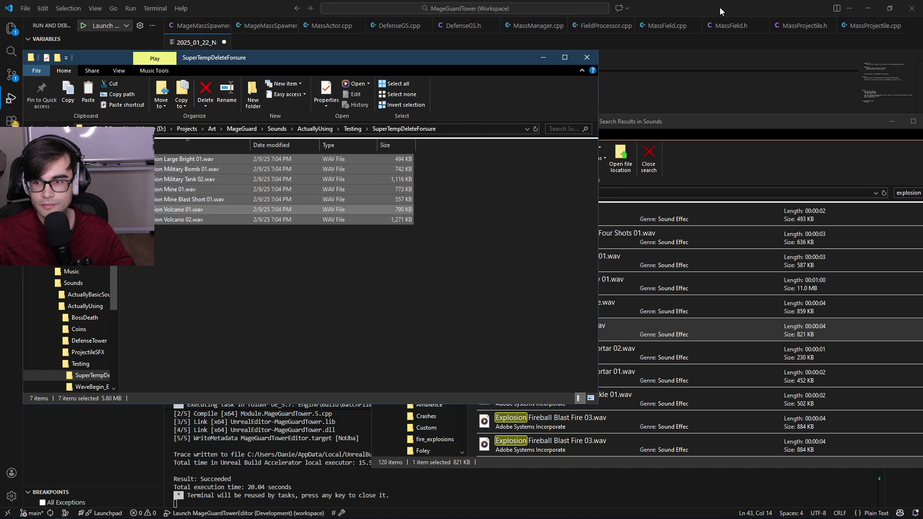
{"action": "left_click", "coordinate": [872, 8]}
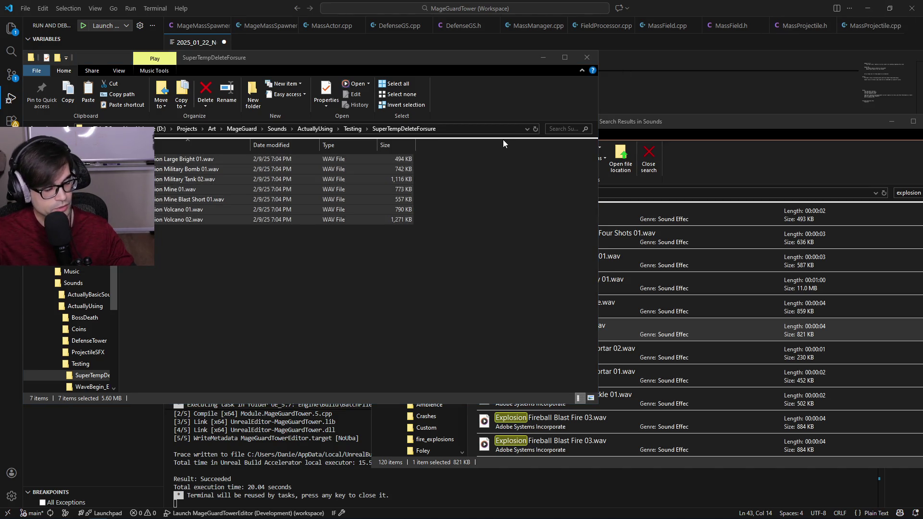
{"action": "left_click", "coordinate": [432, 234]}
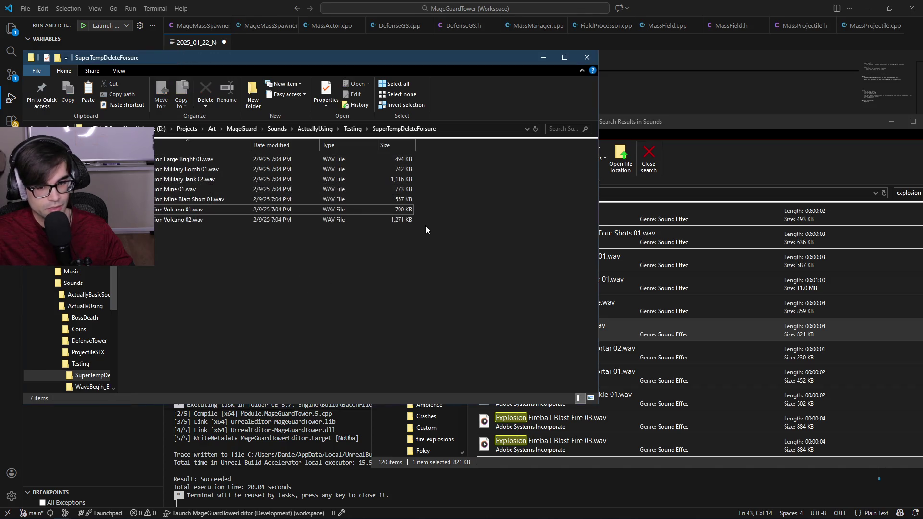
{"action": "mouse_move", "coordinate": [416, 225]}
{"action": "left_mouse_down"}
{"action": "mouse_move", "coordinate": [224, 155]}
{"action": "mouse_move", "coordinate": [147, 153]}
{"action": "left_mouse_up"}
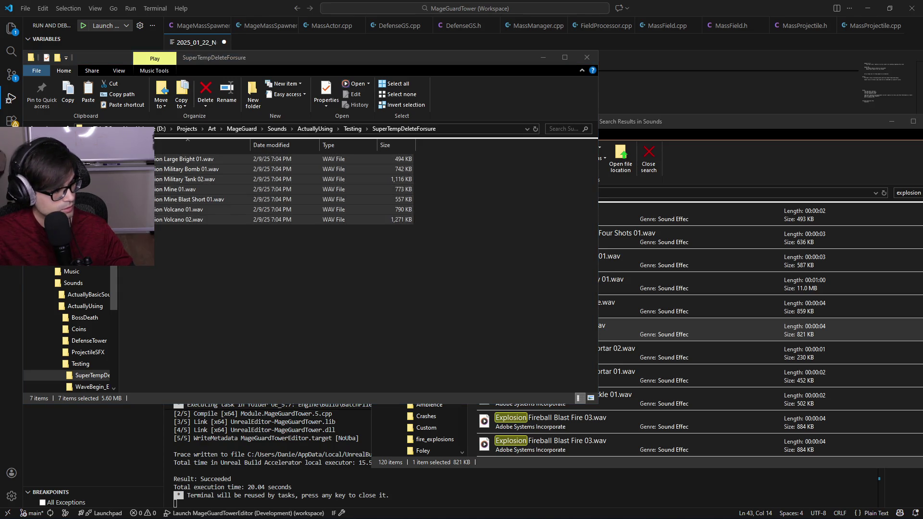
In Unreal, show the Defense level and Content Browser 3, then return to the Brave search.
{"action": "key", "text": "alt+Tab"}
{"action": "left_click", "coordinate": [93, 19]}
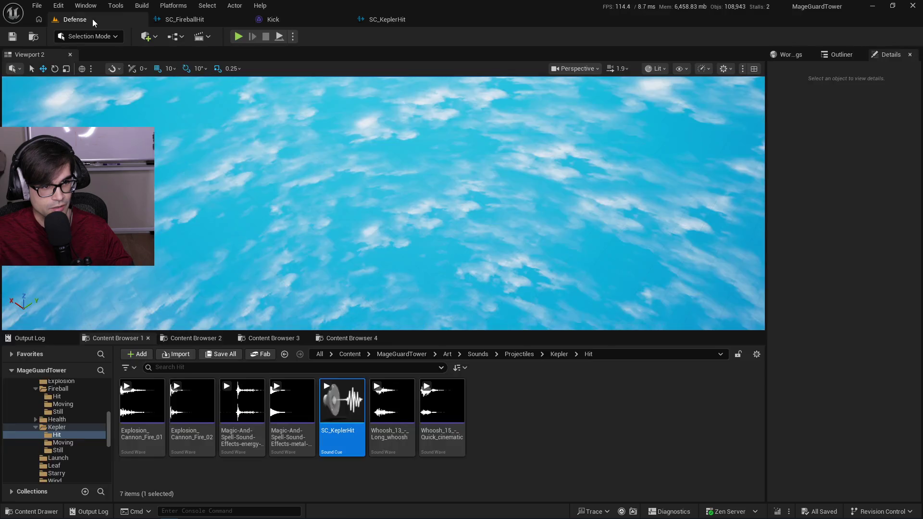
{"action": "left_click", "coordinate": [274, 339]}
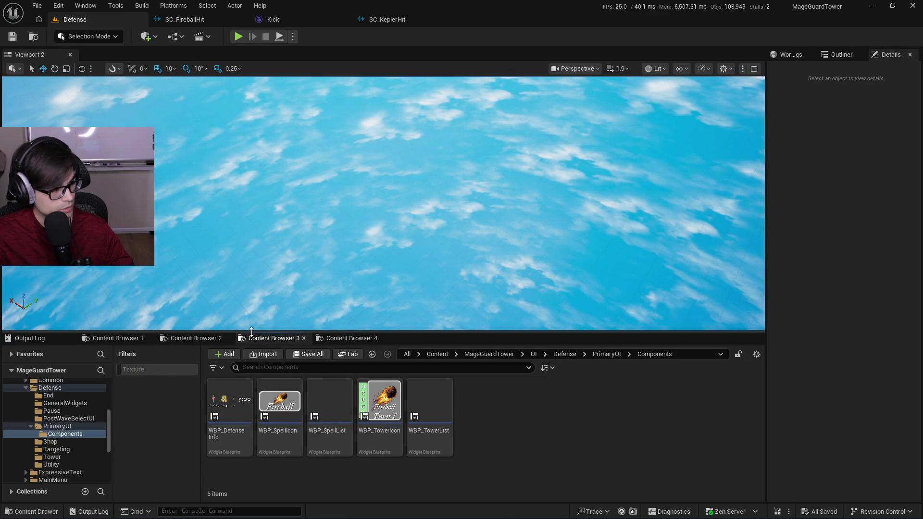
{"action": "key", "text": "alt+Tab"}
{"action": "left_click", "coordinate": [139, 63]}
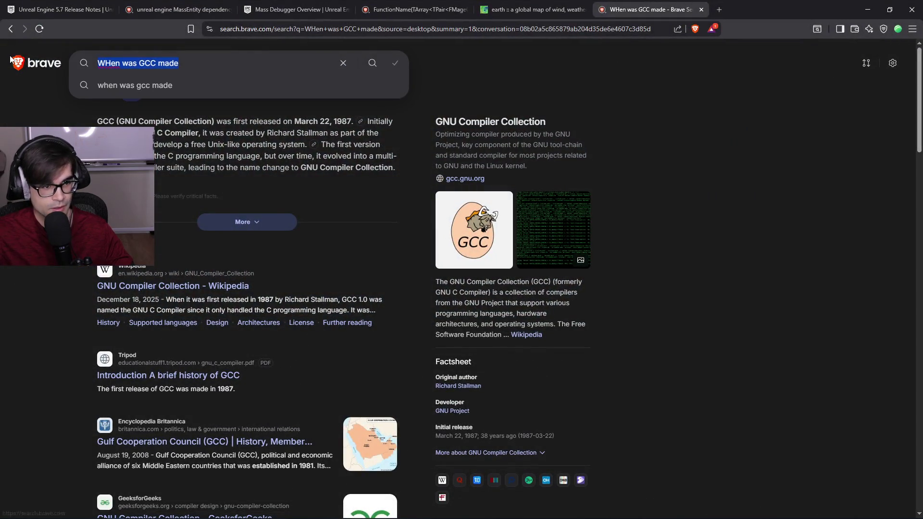
Search Brave for 'WHAT happened to mars colonization' and read the AI answer.
{"action": "type", "text": "WHA"}
{"action": "type", "text": "happened to"}
{"action": "type", "text": " mars mis"}
{"action": "key", "text": "BackSpace"}
{"action": "key", "text": "BackSpace"}
{"action": "key", "text": "BackSpace"}
{"action": "type", "text": "colonization"}
{"action": "key", "text": "Return"}
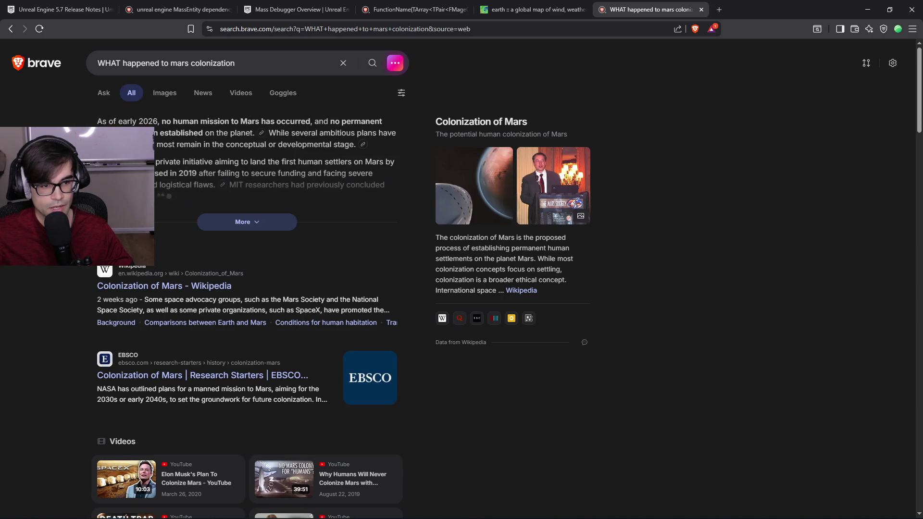
{"action": "mouse_move", "coordinate": [163, 122]}
{"action": "left_mouse_down"}
{"action": "mouse_move", "coordinate": [394, 122]}
{"action": "mouse_move", "coordinate": [369, 141]}
{"action": "mouse_move", "coordinate": [340, 144]}
{"action": "left_mouse_up"}
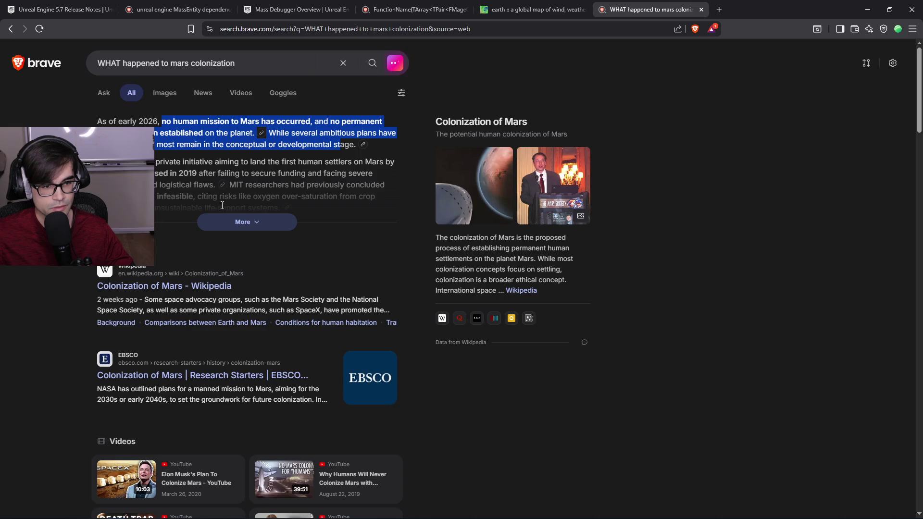
Expand the Mars colonization AI answer and highlight the SpaceX 2029 and key-technology lines.
{"action": "left_click", "coordinate": [257, 223]}
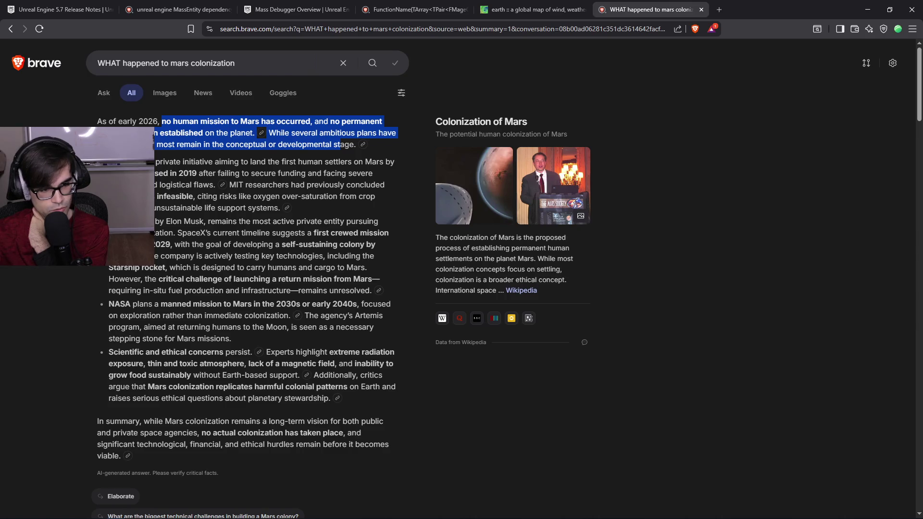
{"action": "left_click_drag", "start_coordinate": [97, 122], "coordinate": [358, 144]}
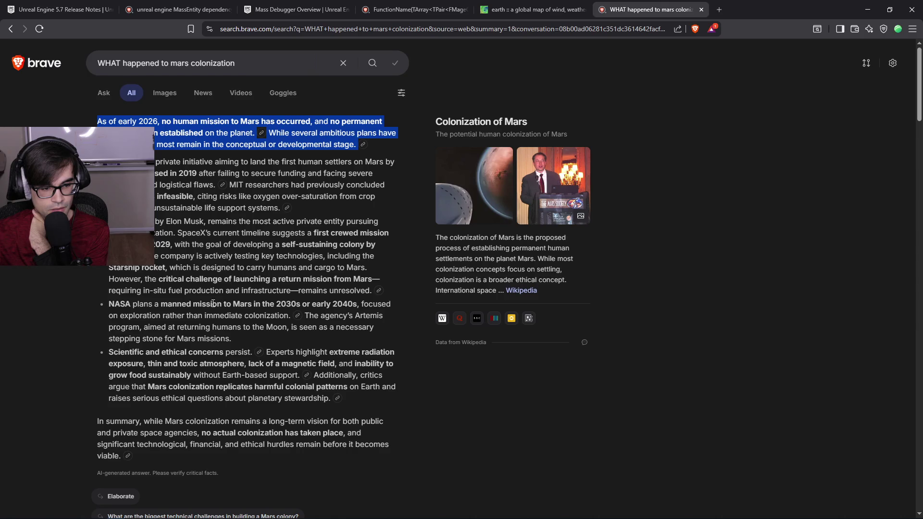
{"action": "mouse_move", "coordinate": [155, 221]}
{"action": "left_mouse_down"}
{"action": "mouse_move", "coordinate": [378, 222]}
{"action": "mouse_move", "coordinate": [185, 232]}
{"action": "mouse_move", "coordinate": [379, 236]}
{"action": "mouse_move", "coordinate": [161, 244]}
{"action": "mouse_move", "coordinate": [172, 244]}
{"action": "left_mouse_up"}
{"action": "double_click", "coordinate": [170, 244]}
{"action": "left_click", "coordinate": [167, 246]}
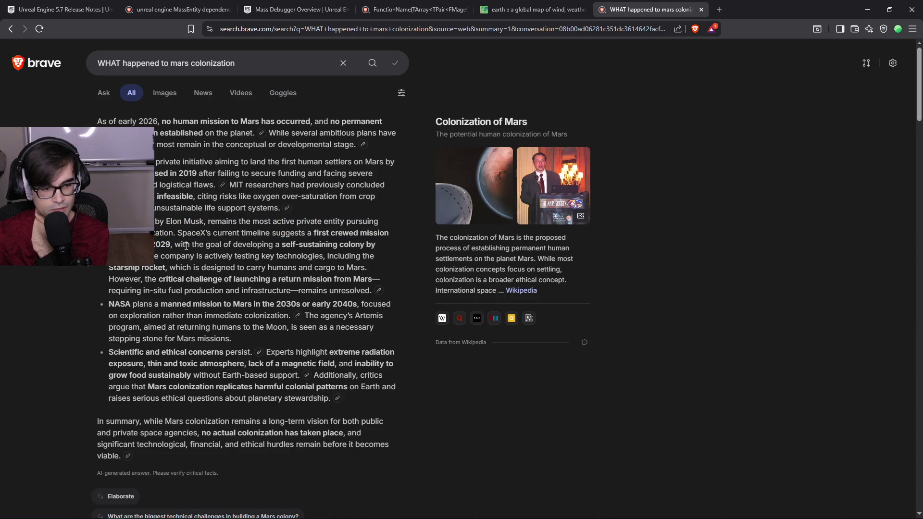
{"action": "mouse_move", "coordinate": [160, 256]}
{"action": "left_mouse_down"}
{"action": "mouse_move", "coordinate": [368, 258]}
{"action": "mouse_move", "coordinate": [159, 269]}
{"action": "mouse_move", "coordinate": [361, 271]}
{"action": "mouse_move", "coordinate": [321, 292]}
{"action": "left_mouse_up"}
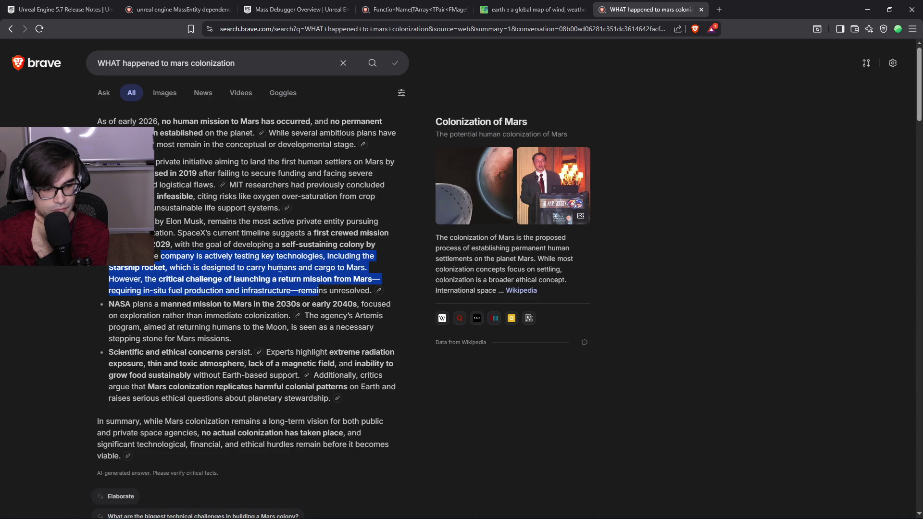
{"action": "scroll", "coordinate": [266, 261], "scroll_direction": "down", "scroll_amount": 9}
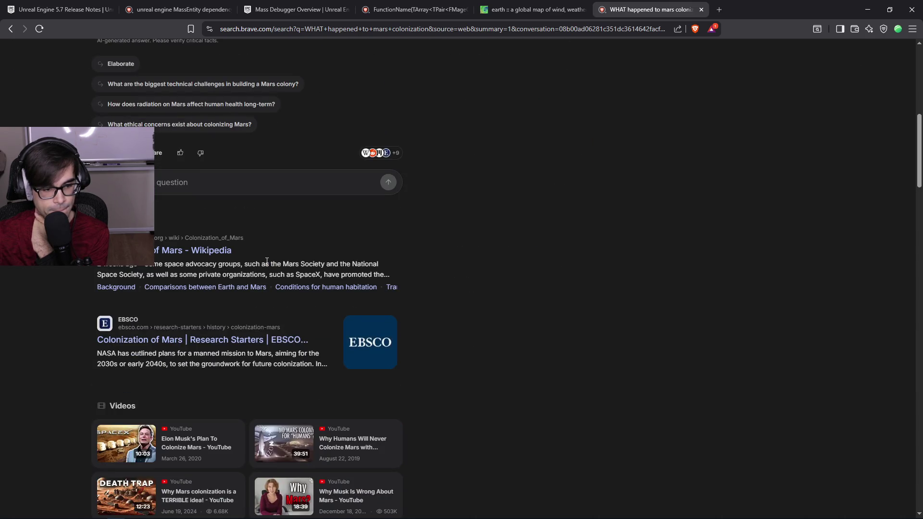
Scroll the results and highlight the PubMed and PMC 'Mars Colonization: Beyond Getting There' snippets.
{"action": "scroll", "coordinate": [267, 261], "scroll_direction": "down", "scroll_amount": 5}
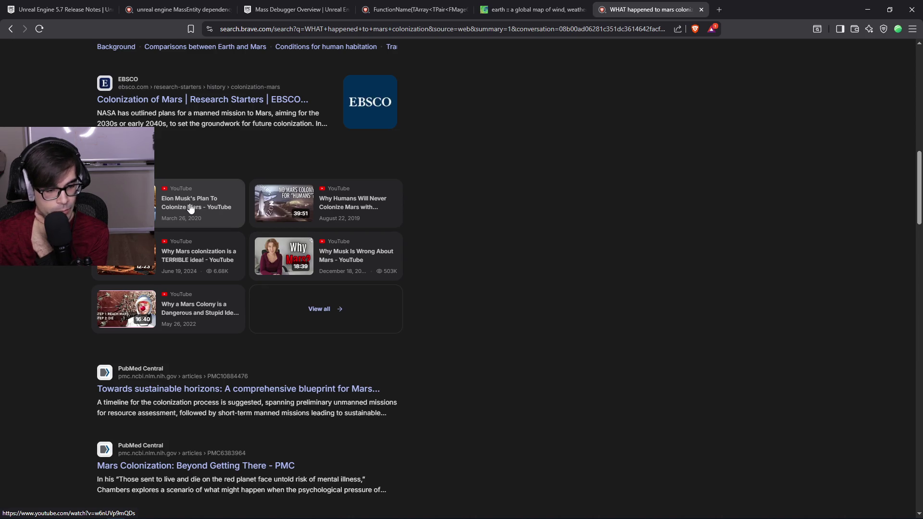
{"action": "scroll", "coordinate": [191, 208], "scroll_direction": "down", "scroll_amount": 2}
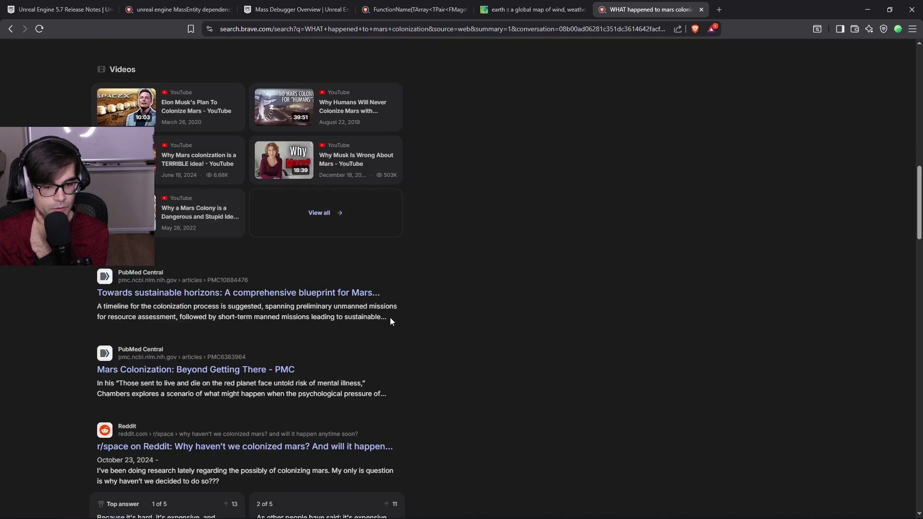
{"action": "mouse_move", "coordinate": [381, 317]}
{"action": "left_mouse_down"}
{"action": "mouse_move", "coordinate": [92, 297]}
{"action": "mouse_move", "coordinate": [106, 300]}
{"action": "mouse_move", "coordinate": [96, 289]}
{"action": "mouse_move", "coordinate": [90, 300]}
{"action": "mouse_move", "coordinate": [218, 317]}
{"action": "mouse_move", "coordinate": [385, 316]}
{"action": "mouse_move", "coordinate": [95, 313]}
{"action": "left_mouse_up"}
{"action": "left_click", "coordinate": [90, 299]}
{"action": "left_click", "coordinate": [96, 313]}
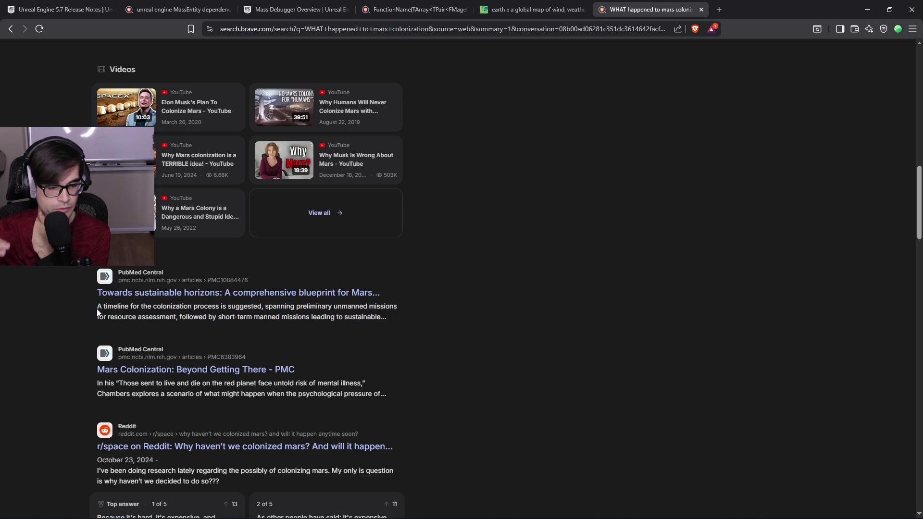
{"action": "scroll", "coordinate": [135, 289], "scroll_direction": "down", "scroll_amount": 1}
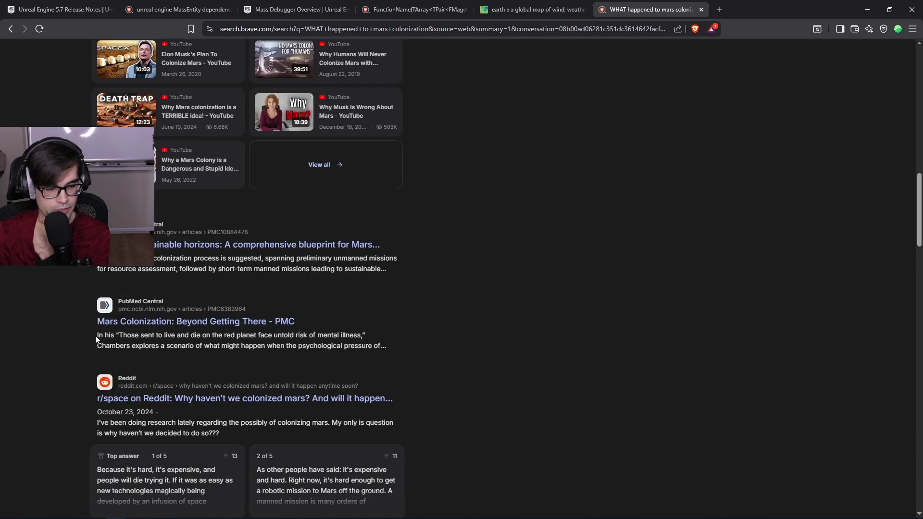
{"action": "left_click_drag", "start_coordinate": [95, 335], "coordinate": [377, 343]}
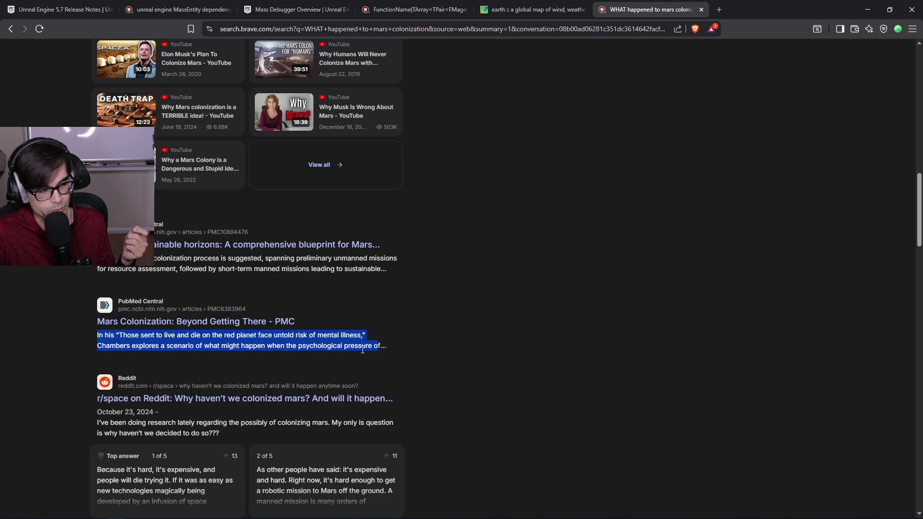
{"action": "left_click", "coordinate": [380, 346]}
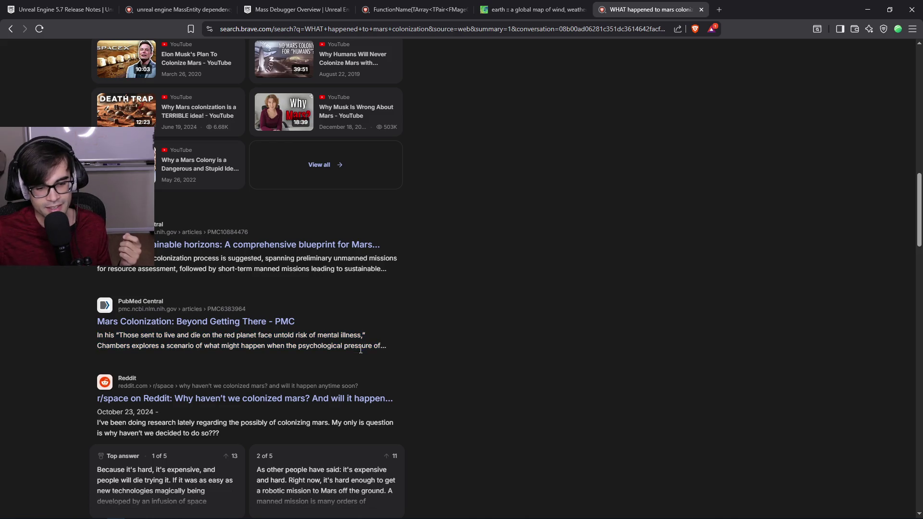
{"action": "left_click_drag", "start_coordinate": [379, 346], "coordinate": [98, 335]}
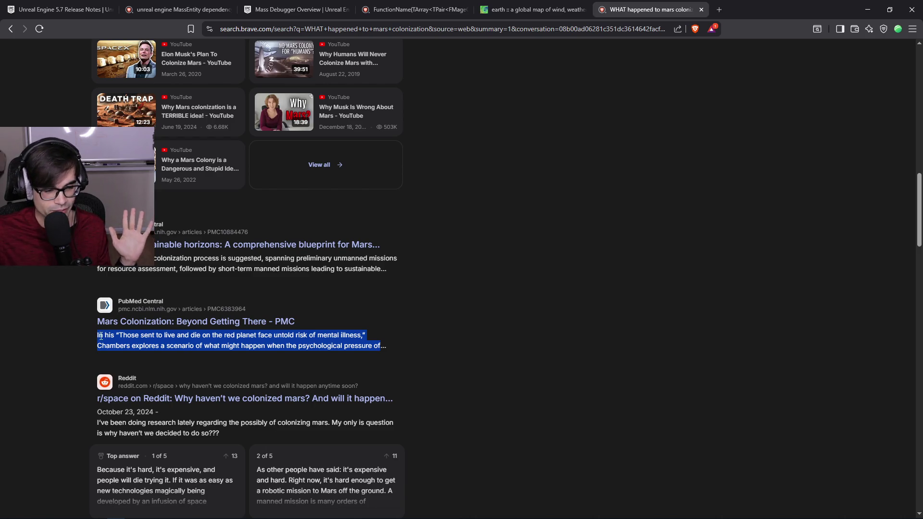
{"action": "left_click", "coordinate": [96, 338]}
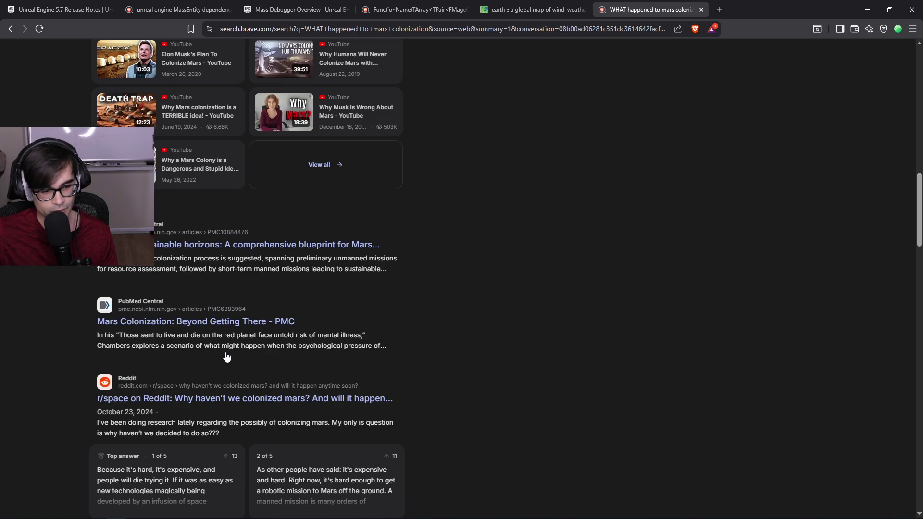
Scroll further down the results and highlight the r/Colonizemars snippet.
{"action": "scroll", "coordinate": [240, 350], "scroll_direction": "down", "scroll_amount": 2}
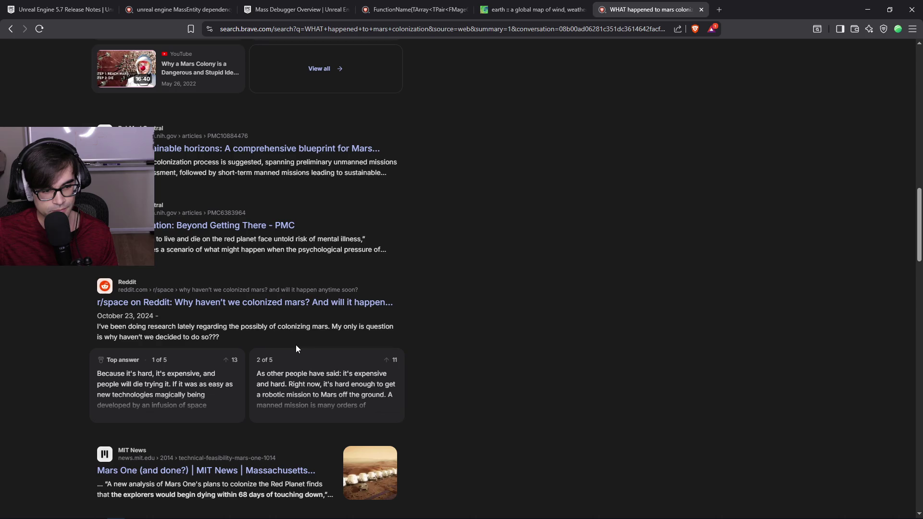
{"action": "scroll", "coordinate": [295, 349], "scroll_direction": "down", "scroll_amount": 2}
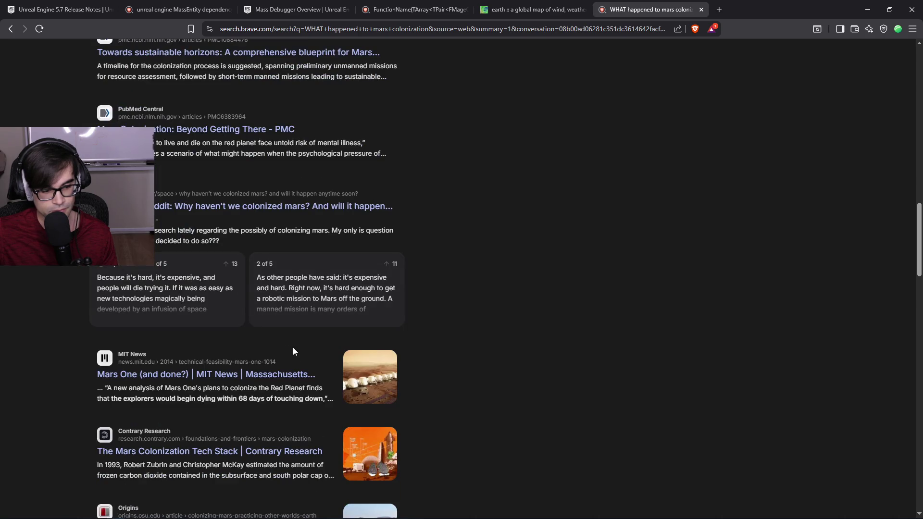
{"action": "scroll", "coordinate": [293, 350], "scroll_direction": "down", "scroll_amount": 2}
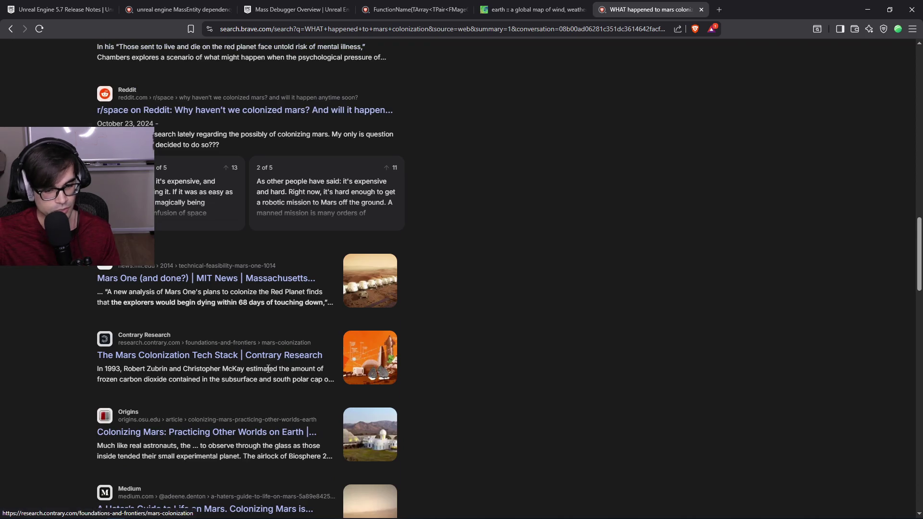
{"action": "scroll", "coordinate": [267, 370], "scroll_direction": "down", "scroll_amount": 2}
{"action": "scroll", "coordinate": [267, 367], "scroll_direction": "down", "scroll_amount": 6}
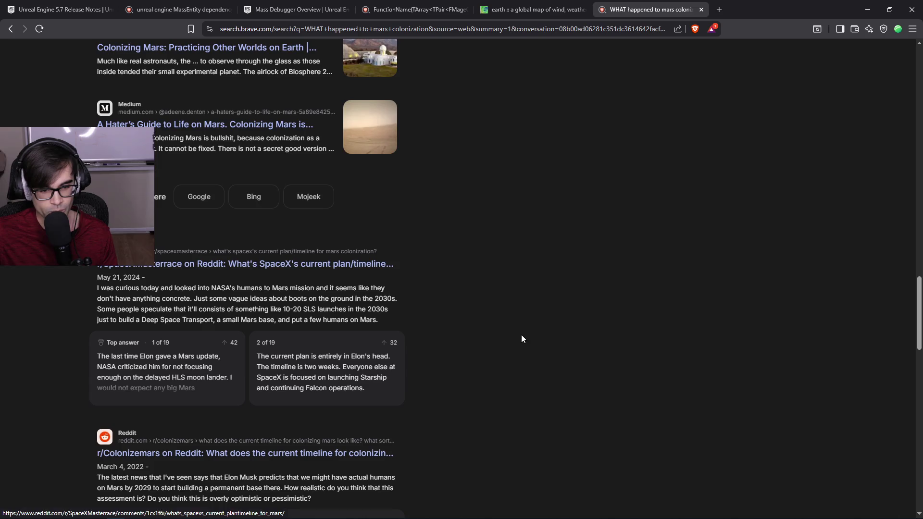
{"action": "scroll", "coordinate": [522, 339], "scroll_direction": "down", "scroll_amount": 3}
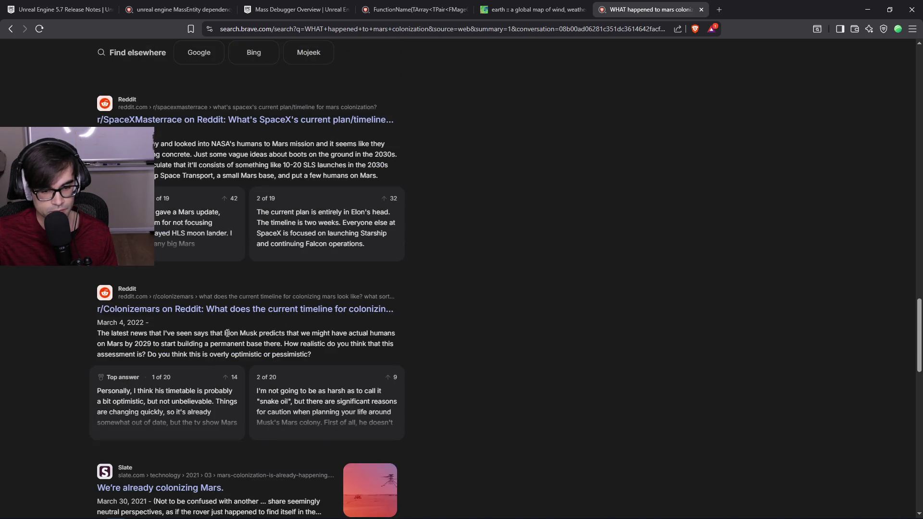
{"action": "mouse_move", "coordinate": [96, 329]}
{"action": "left_mouse_down"}
{"action": "mouse_move", "coordinate": [397, 329]}
{"action": "mouse_move", "coordinate": [141, 344]}
{"action": "mouse_move", "coordinate": [348, 353]}
{"action": "left_mouse_up"}
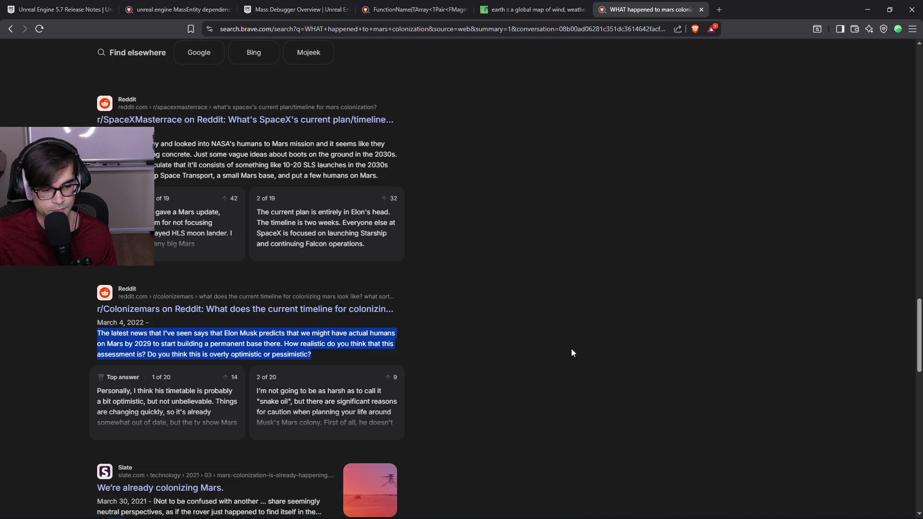
{"action": "scroll", "coordinate": [612, 349], "scroll_direction": "down", "scroll_amount": 5}
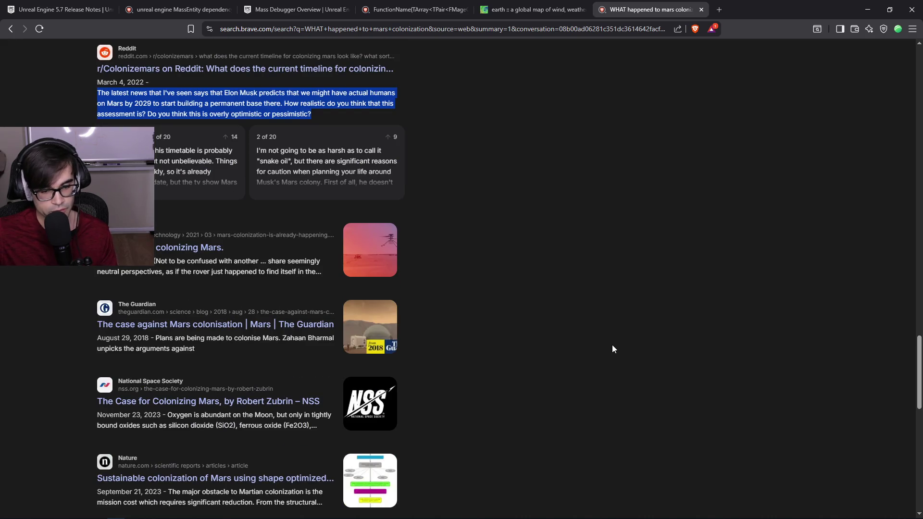
{"action": "scroll", "coordinate": [613, 349], "scroll_direction": "up", "scroll_amount": 2}
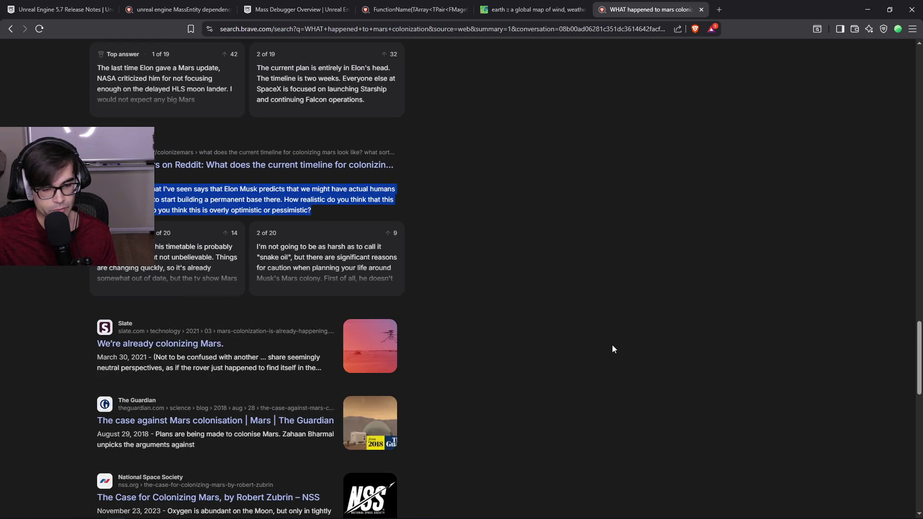
{"action": "scroll", "coordinate": [612, 345], "scroll_direction": "down", "scroll_amount": 6}
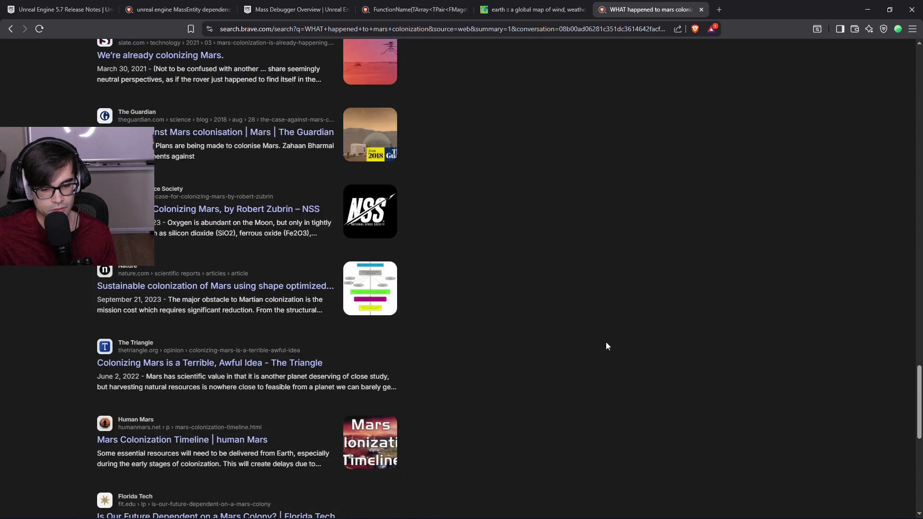
{"action": "scroll", "coordinate": [606, 343], "scroll_direction": "down", "scroll_amount": 3}
Open the 'Mars Colonization Timeline | human Mars' page and read down to the 2021 SN15 and Tianwen-1 entries.
{"action": "left_click", "coordinate": [190, 295]}
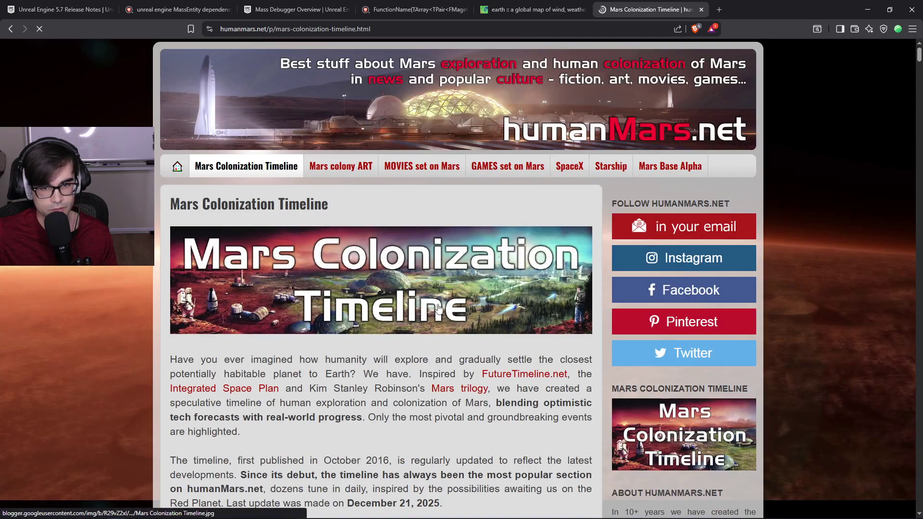
{"action": "scroll", "coordinate": [570, 301], "scroll_direction": "down", "scroll_amount": 6}
{"action": "scroll", "coordinate": [570, 299], "scroll_direction": "down", "scroll_amount": 7}
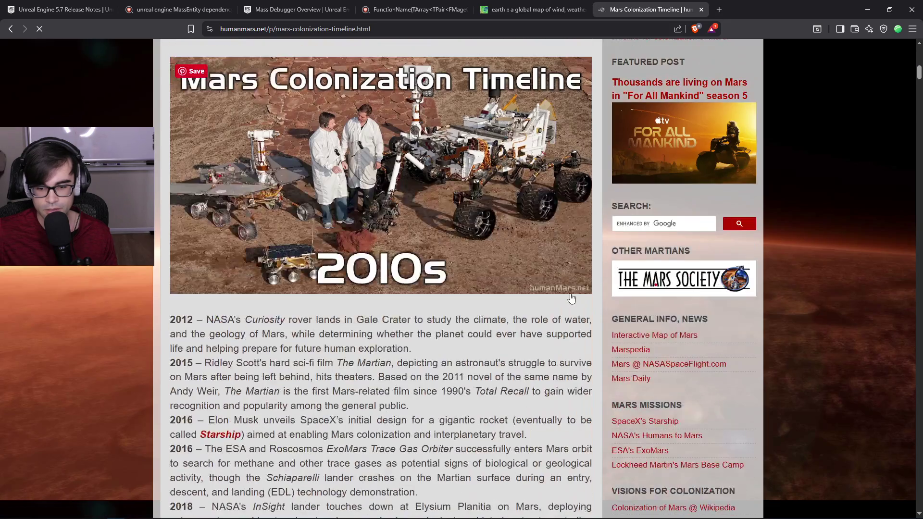
{"action": "scroll", "coordinate": [794, 304], "scroll_direction": "down", "scroll_amount": 4}
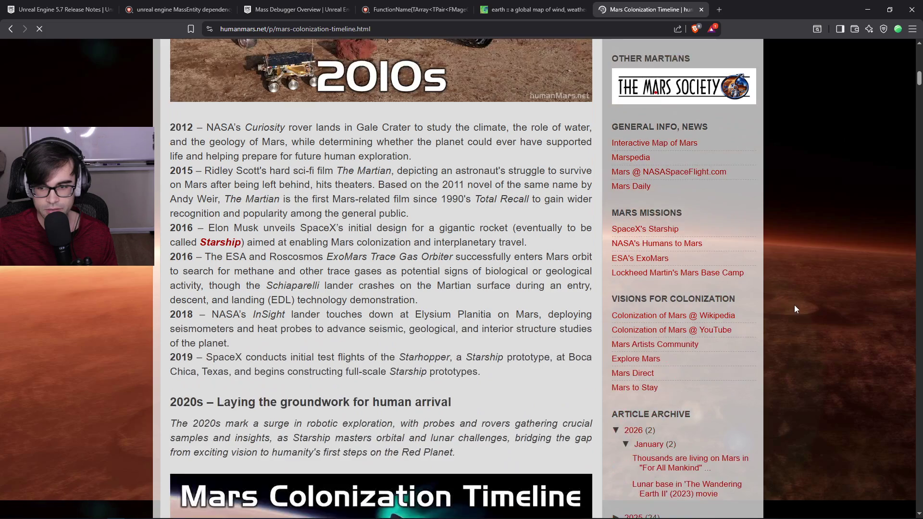
{"action": "scroll", "coordinate": [778, 301], "scroll_direction": "up", "scroll_amount": 2}
{"action": "scroll", "coordinate": [650, 287], "scroll_direction": "down", "scroll_amount": 4}
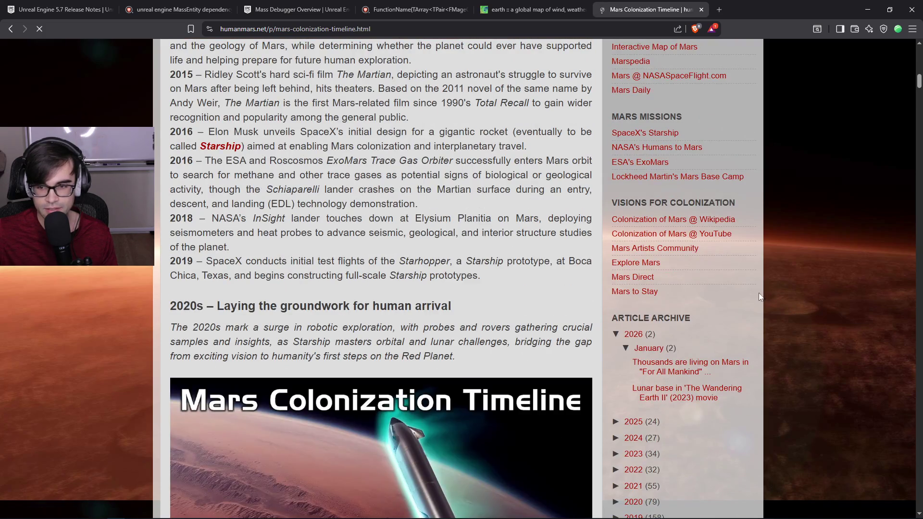
{"action": "scroll", "coordinate": [572, 264], "scroll_direction": "down", "scroll_amount": 10}
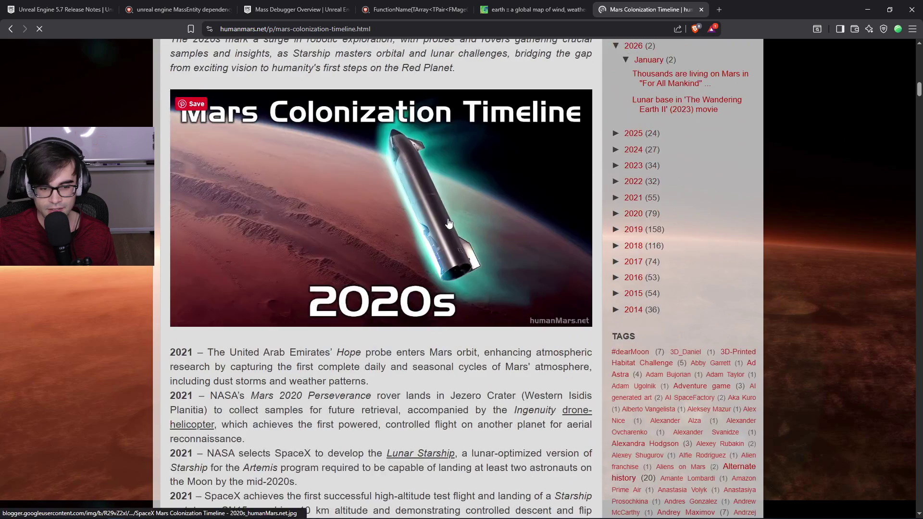
{"action": "scroll", "coordinate": [565, 269], "scroll_direction": "up", "scroll_amount": 5}
{"action": "scroll", "coordinate": [565, 269], "scroll_direction": "down", "scroll_amount": 1}
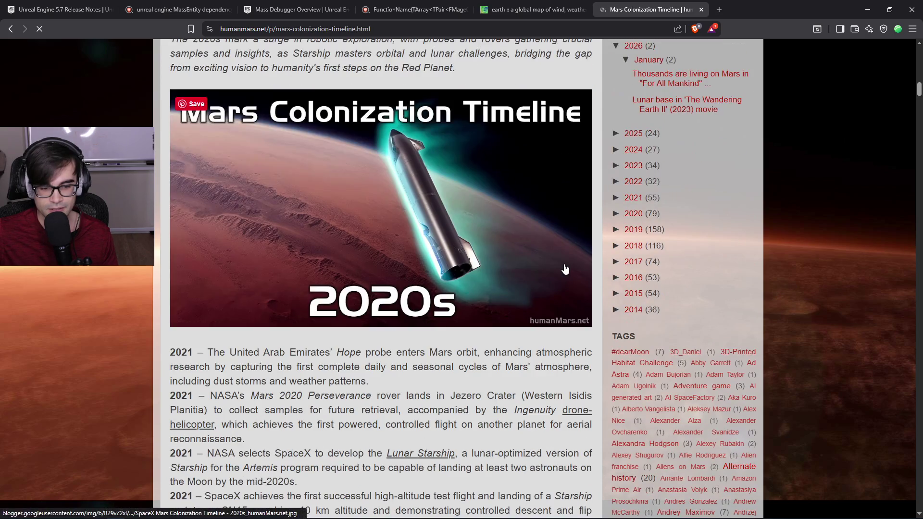
{"action": "scroll", "coordinate": [565, 269], "scroll_direction": "down", "scroll_amount": 4}
{"action": "scroll", "coordinate": [565, 269], "scroll_direction": "up", "scroll_amount": 4}
{"action": "scroll", "coordinate": [563, 262], "scroll_direction": "down", "scroll_amount": 4}
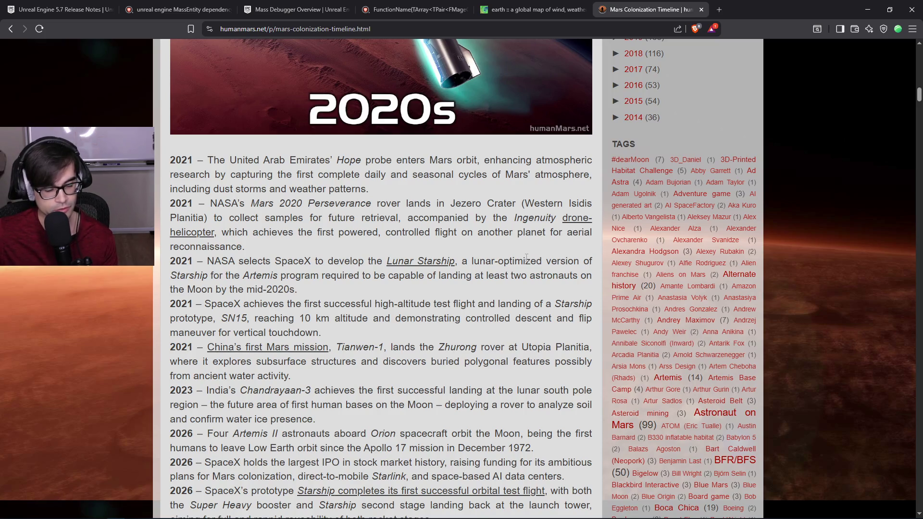
{"action": "scroll", "coordinate": [447, 275], "scroll_direction": "down", "scroll_amount": 2}
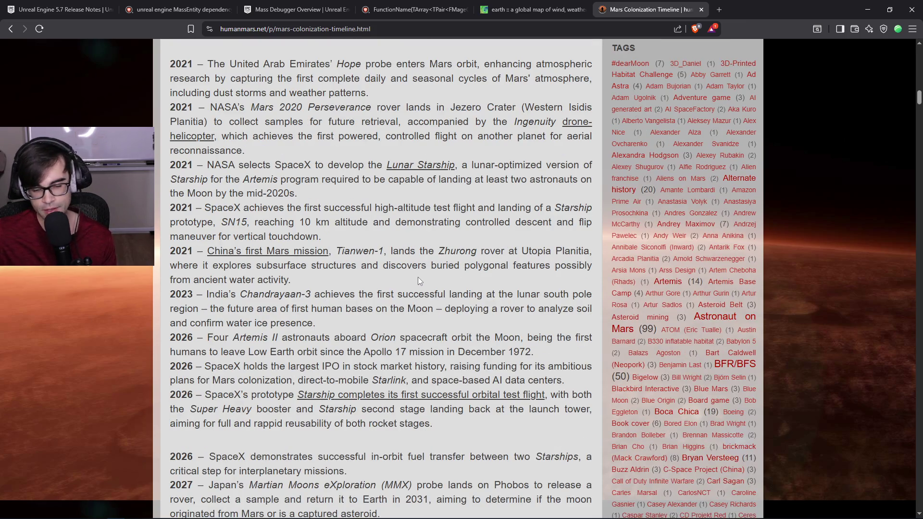
{"action": "mouse_move", "coordinate": [330, 277]}
{"action": "left_mouse_down"}
{"action": "mouse_move", "coordinate": [171, 251]}
{"action": "mouse_move", "coordinate": [171, 64]}
{"action": "mouse_move", "coordinate": [172, 222]}
{"action": "mouse_move", "coordinate": [171, 207]}
{"action": "left_mouse_up"}
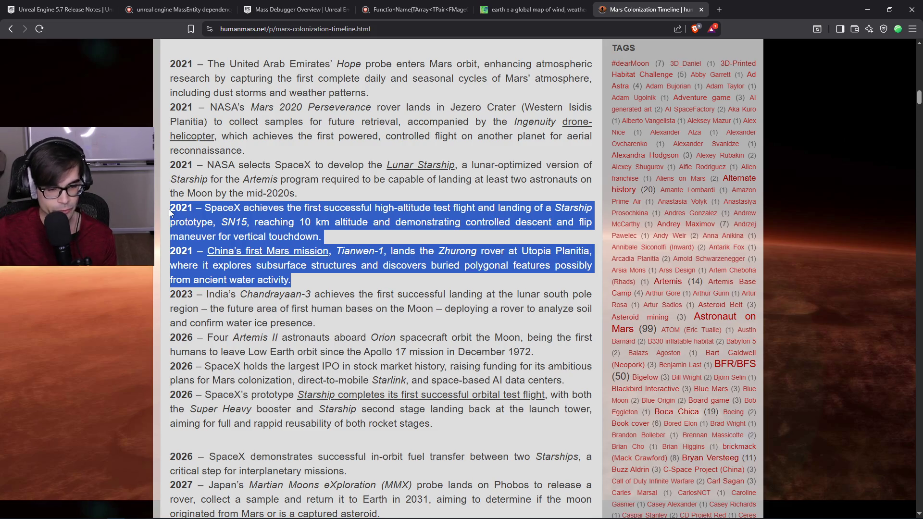
{"action": "left_click", "coordinate": [309, 278]}
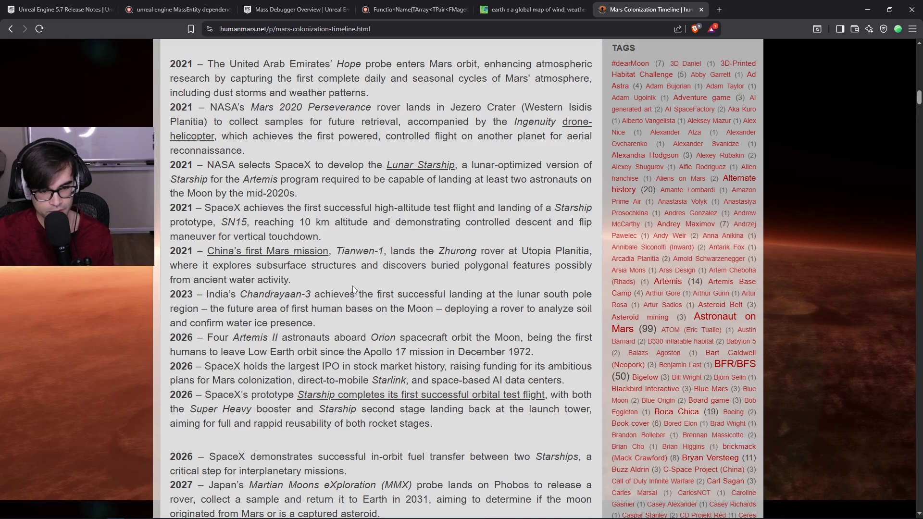
{"action": "scroll", "coordinate": [352, 286], "scroll_direction": "down", "scroll_amount": 2}
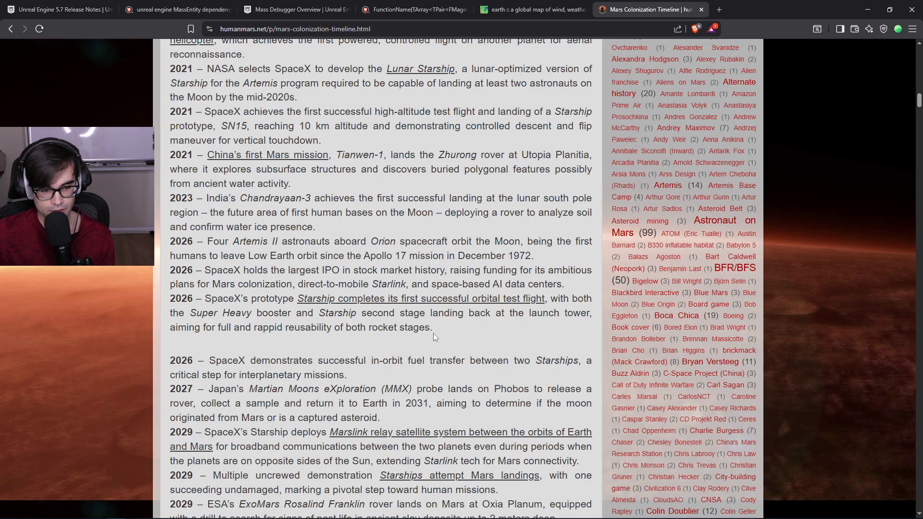
{"action": "scroll", "coordinate": [433, 333], "scroll_direction": "down", "scroll_amount": 2}
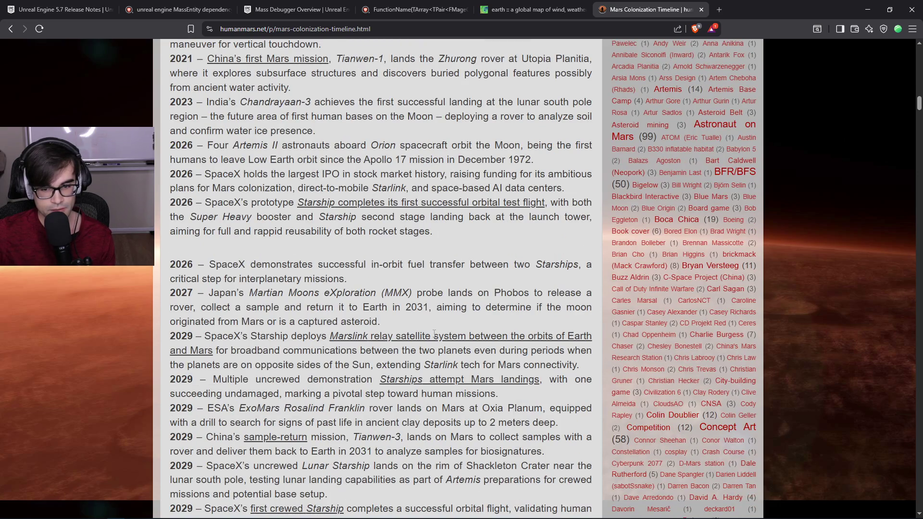
{"action": "scroll", "coordinate": [434, 333], "scroll_direction": "up", "scroll_amount": 1}
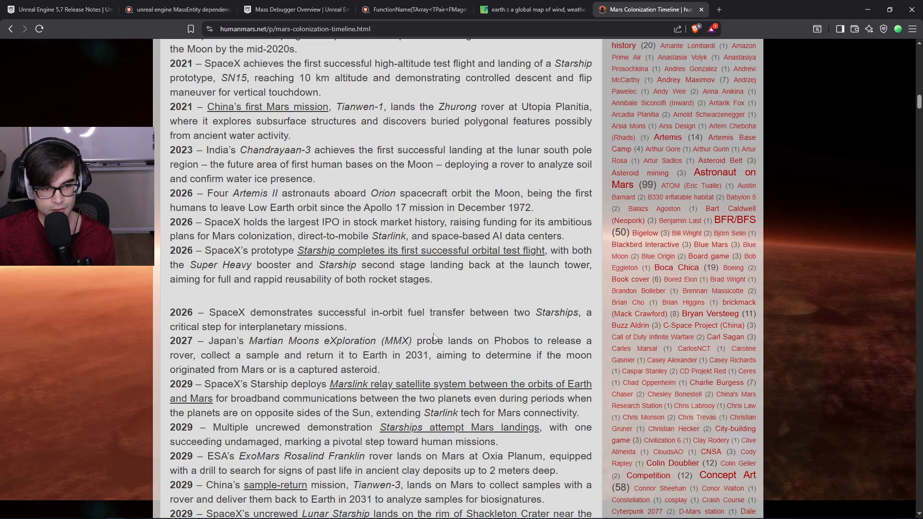
{"action": "scroll", "coordinate": [434, 336], "scroll_direction": "up", "scroll_amount": 1}
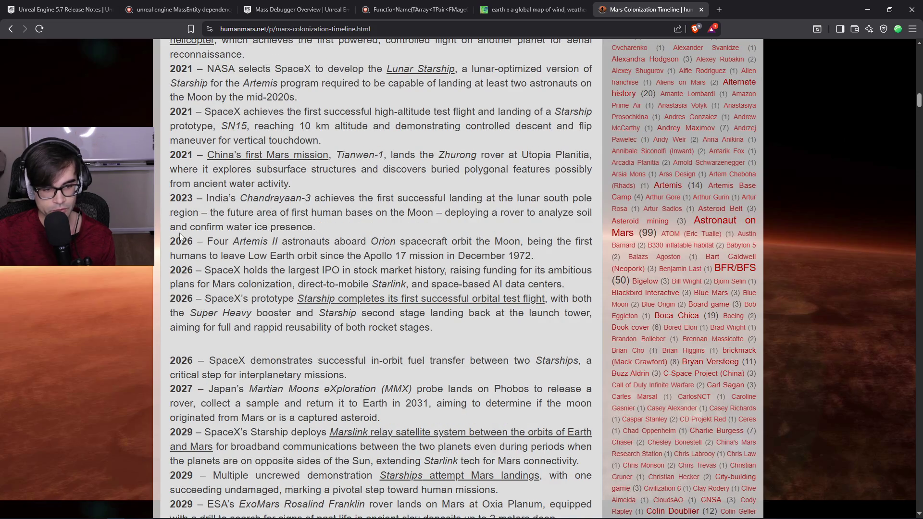
{"action": "mouse_move", "coordinate": [206, 242]}
{"action": "left_mouse_down"}
{"action": "mouse_move", "coordinate": [505, 243]}
{"action": "mouse_move", "coordinate": [551, 253]}
{"action": "left_mouse_up"}
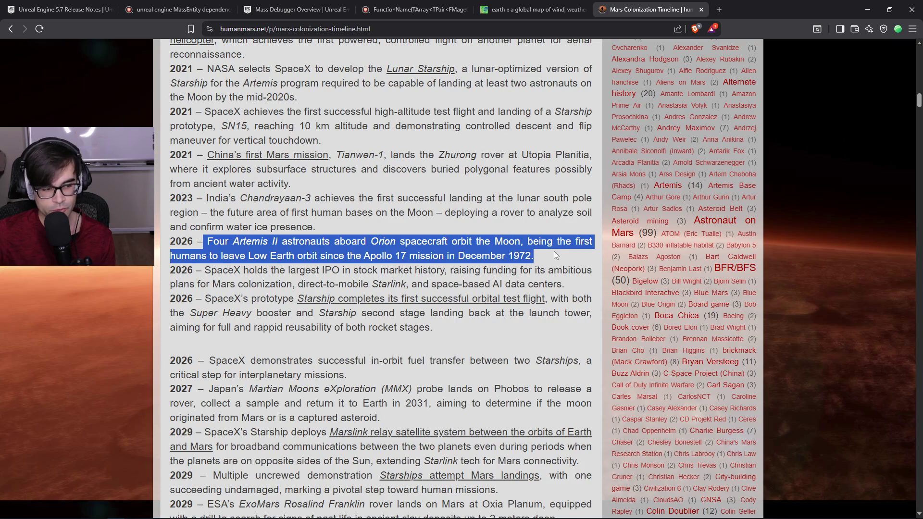
{"action": "left_click", "coordinate": [553, 257]}
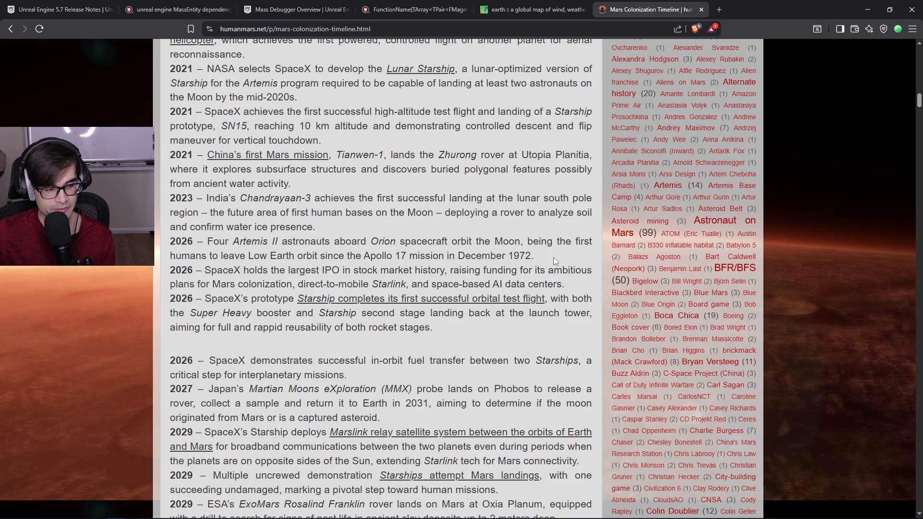
{"action": "left_click_drag", "start_coordinate": [538, 256], "coordinate": [166, 246]}
{"action": "left_click", "coordinate": [530, 255]}
{"action": "mouse_move", "coordinate": [538, 256]}
{"action": "left_mouse_down"}
{"action": "mouse_move", "coordinate": [168, 242]}
{"action": "mouse_move", "coordinate": [593, 246]}
{"action": "mouse_move", "coordinate": [408, 256]}
{"action": "mouse_move", "coordinate": [155, 247]}
{"action": "mouse_move", "coordinate": [166, 242]}
{"action": "left_mouse_up"}
{"action": "left_click", "coordinate": [234, 246]}
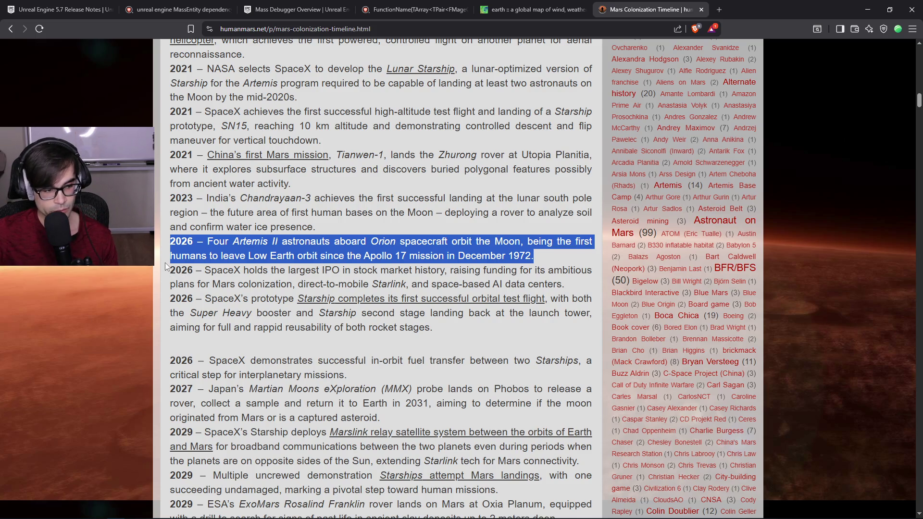
{"action": "left_click_drag", "start_coordinate": [206, 269], "coordinate": [578, 282]}
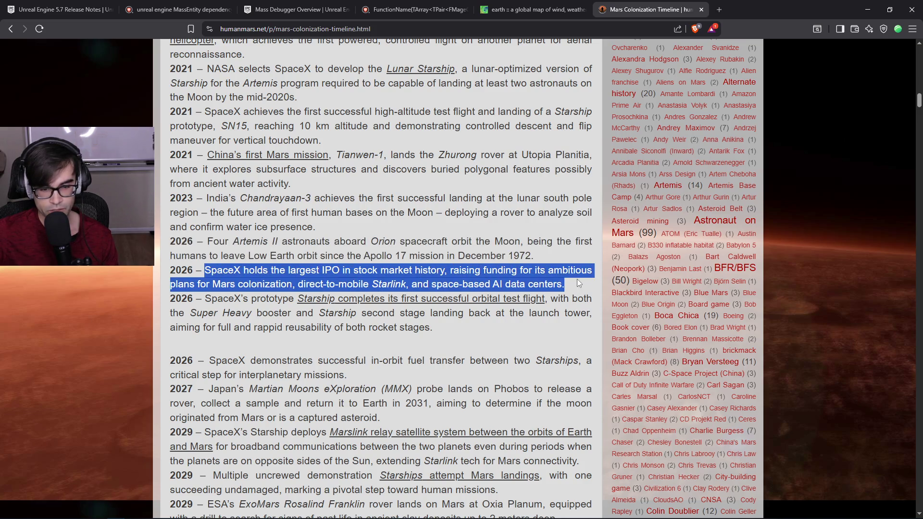
{"action": "left_click", "coordinate": [576, 282]}
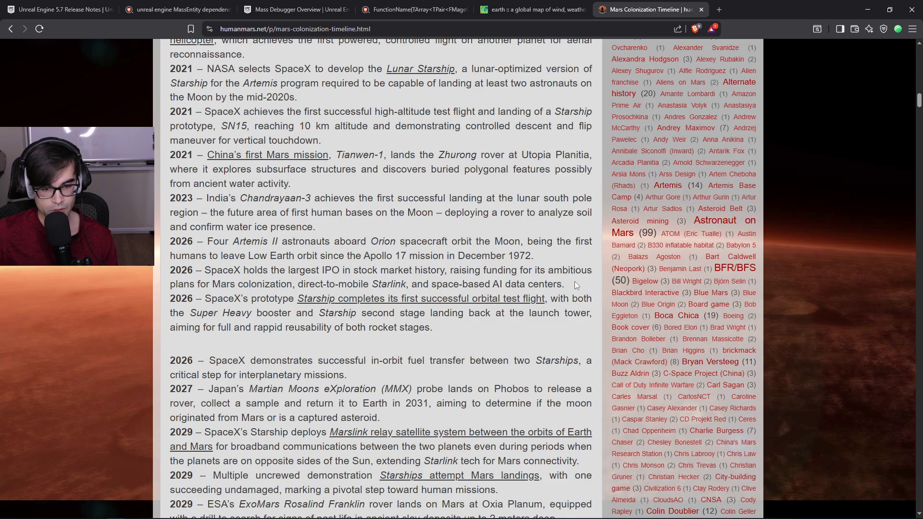
{"action": "mouse_move", "coordinate": [460, 326]}
{"action": "left_mouse_down"}
{"action": "mouse_move", "coordinate": [331, 313]}
{"action": "mouse_move", "coordinate": [166, 269]}
{"action": "left_mouse_up"}
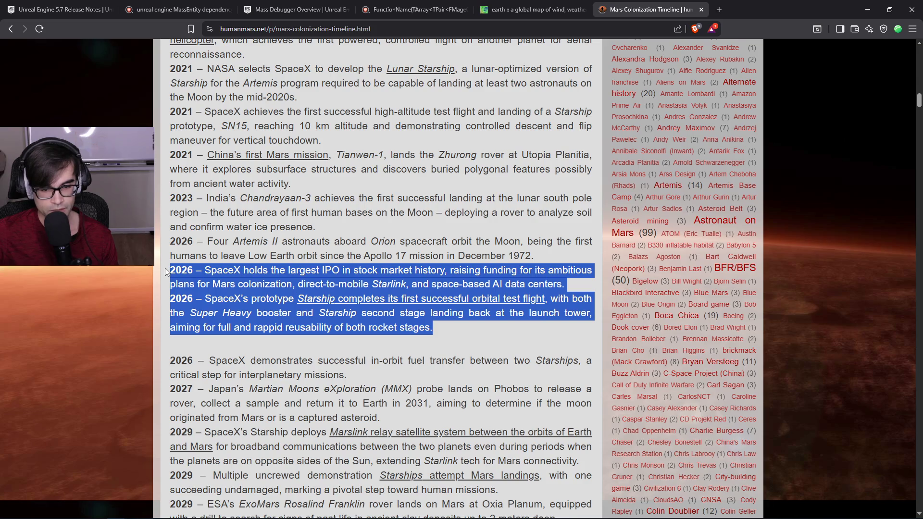
{"action": "left_click", "coordinate": [490, 327]}
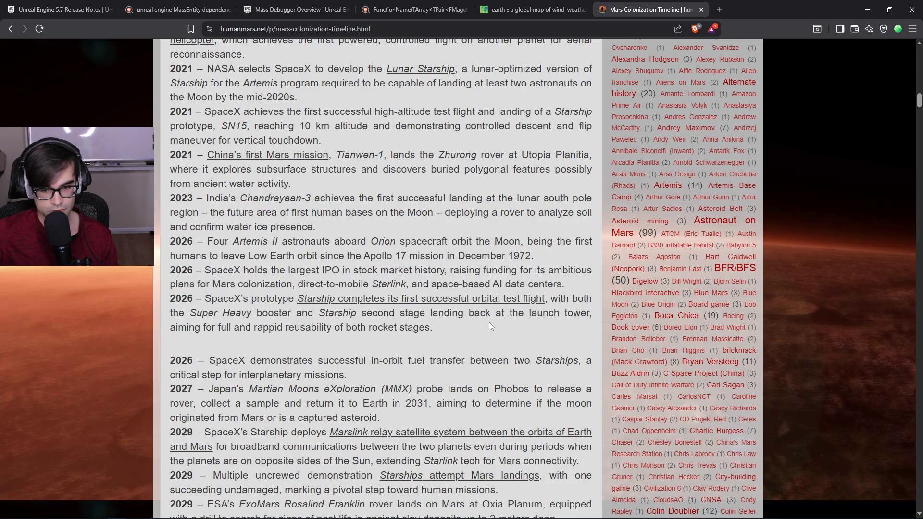
Highlight the 2026 fuel-transfer, 2029 Marslink and 2029 uncrewed Starship landing entries.
{"action": "scroll", "coordinate": [487, 323], "scroll_direction": "down", "scroll_amount": 1}
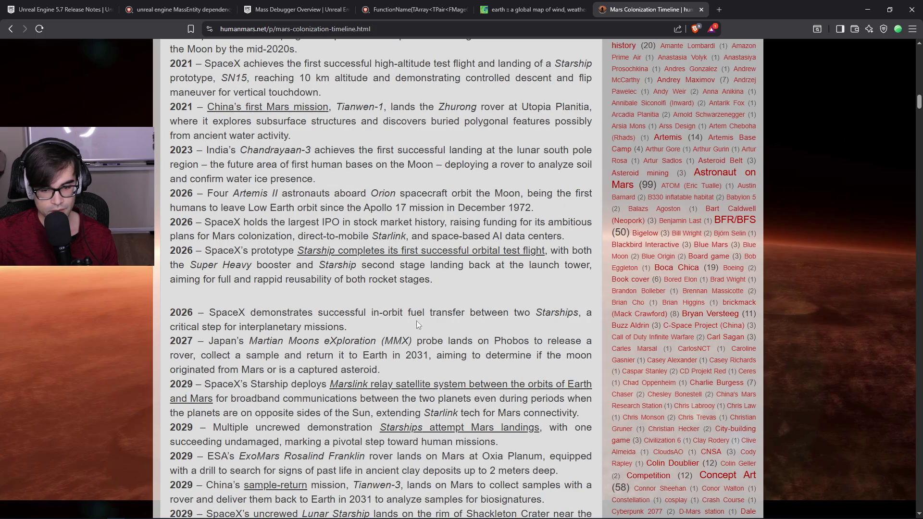
{"action": "mouse_move", "coordinate": [347, 327]}
{"action": "left_mouse_down"}
{"action": "mouse_move", "coordinate": [224, 315]}
{"action": "mouse_move", "coordinate": [187, 322]}
{"action": "left_mouse_up"}
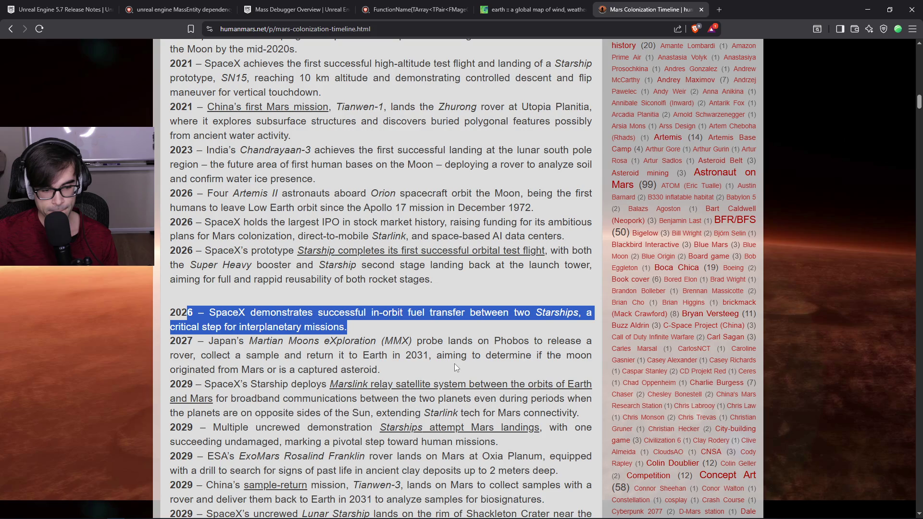
{"action": "scroll", "coordinate": [454, 363], "scroll_direction": "down", "scroll_amount": 1}
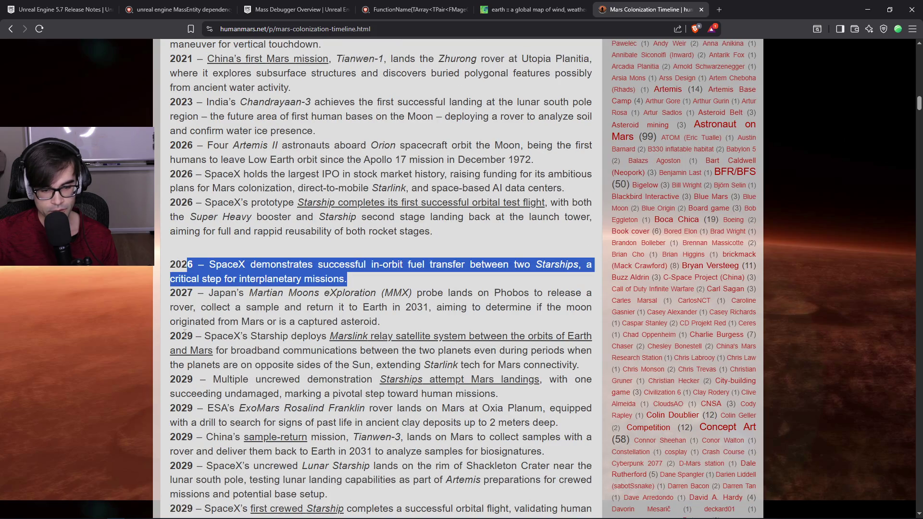
{"action": "mouse_move", "coordinate": [216, 336]}
{"action": "left_mouse_down"}
{"action": "mouse_move", "coordinate": [586, 336]}
{"action": "mouse_move", "coordinate": [598, 344]}
{"action": "mouse_move", "coordinate": [565, 358]}
{"action": "mouse_move", "coordinate": [570, 365]}
{"action": "left_mouse_up"}
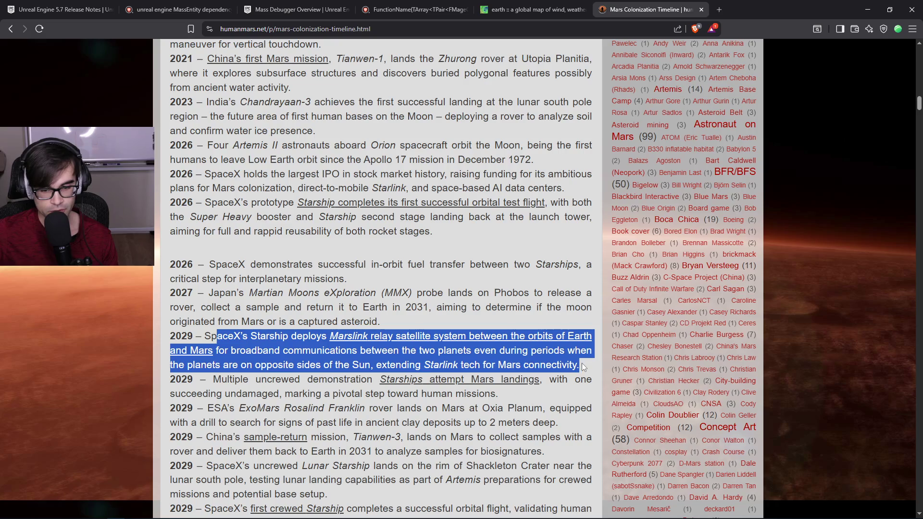
{"action": "left_click", "coordinate": [582, 362]}
{"action": "left_click_drag", "start_coordinate": [581, 363], "coordinate": [160, 339]}
{"action": "scroll", "coordinate": [501, 375], "scroll_direction": "down", "scroll_amount": 1}
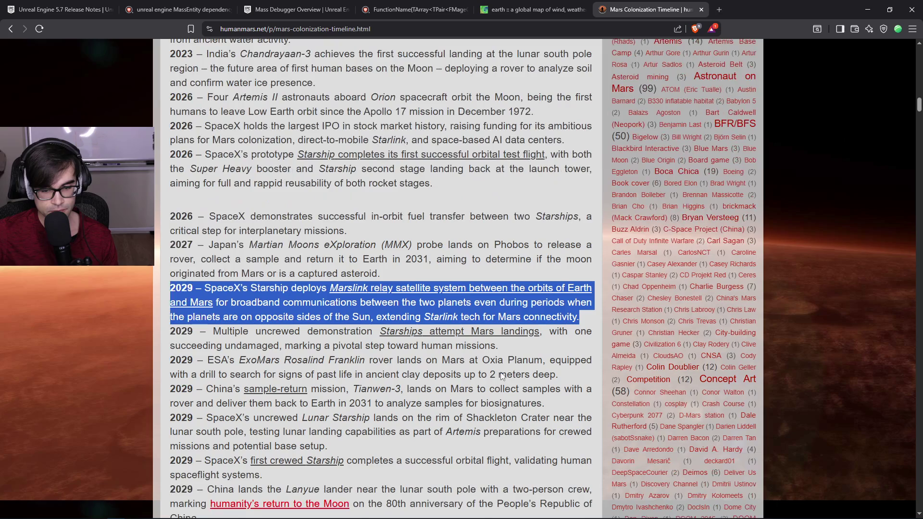
{"action": "mouse_move", "coordinate": [267, 332]}
{"action": "left_mouse_down"}
{"action": "mouse_move", "coordinate": [547, 342]}
{"action": "mouse_move", "coordinate": [155, 335]}
{"action": "mouse_move", "coordinate": [163, 336]}
{"action": "left_mouse_up"}
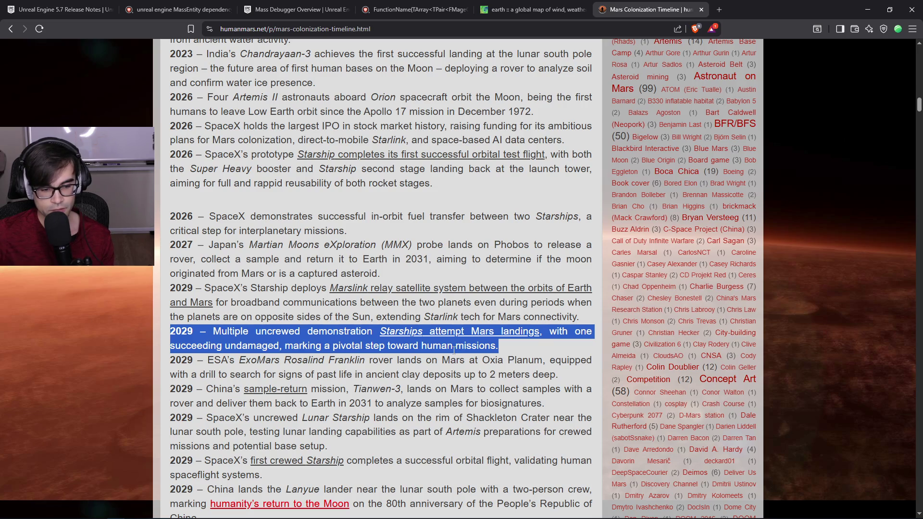
Scroll on to the 2030 Lunar Starship paragraph and briefly select it.
{"action": "scroll", "coordinate": [453, 350], "scroll_direction": "down", "scroll_amount": 1}
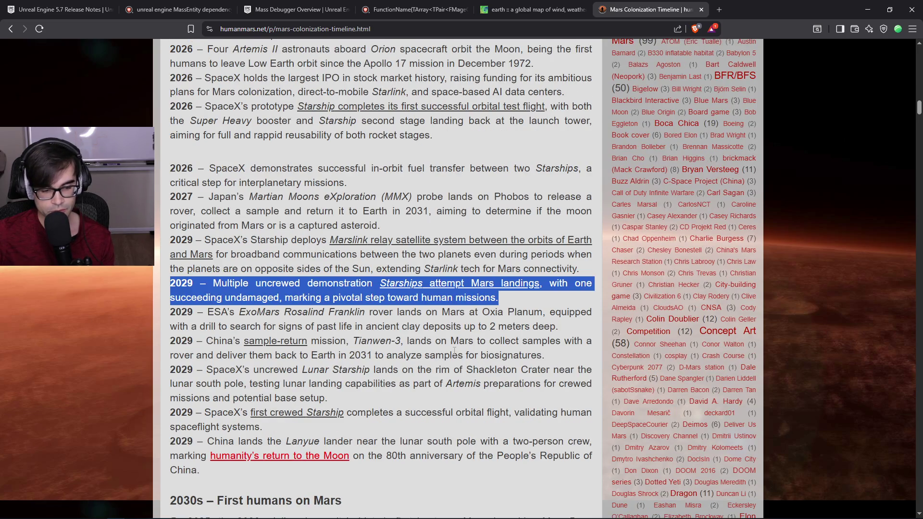
{"action": "scroll", "coordinate": [454, 350], "scroll_direction": "down", "scroll_amount": 1}
{"action": "scroll", "coordinate": [454, 350], "scroll_direction": "down", "scroll_amount": 3}
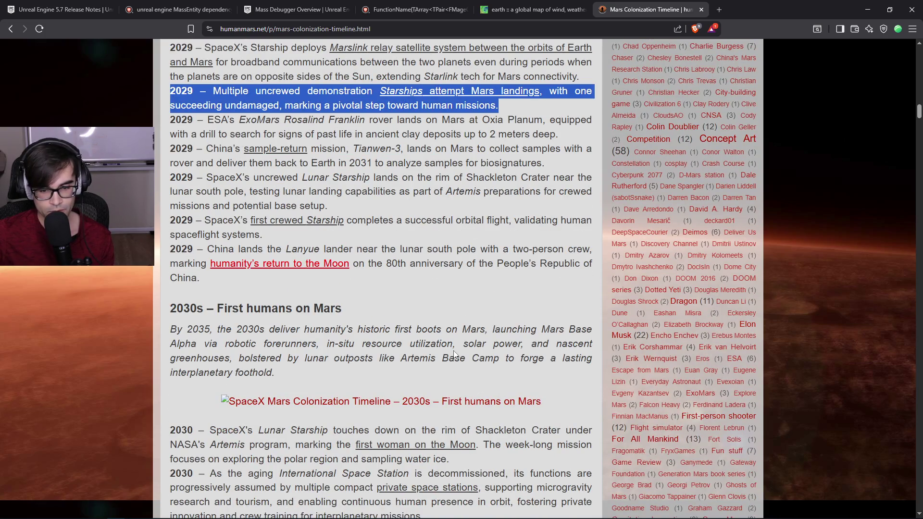
{"action": "scroll", "coordinate": [453, 355], "scroll_direction": "down", "scroll_amount": 2}
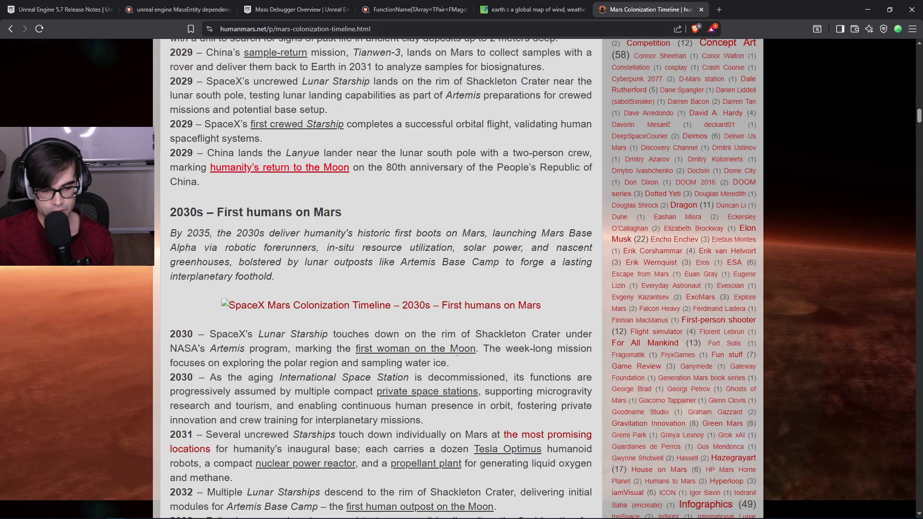
{"action": "scroll", "coordinate": [456, 352], "scroll_direction": "down", "scroll_amount": 2}
{"action": "mouse_move", "coordinate": [456, 267]}
{"action": "left_mouse_down"}
{"action": "mouse_move", "coordinate": [192, 252]}
{"action": "mouse_move", "coordinate": [171, 238]}
{"action": "left_mouse_up"}
{"action": "left_click", "coordinate": [520, 269]}
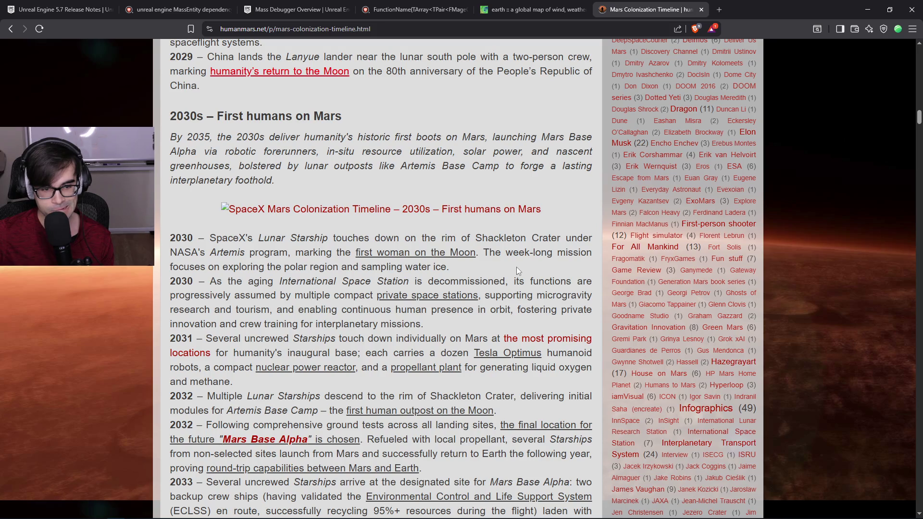
Read the rest of the 2030s timeline, then close the humanMars.net page.
{"action": "scroll", "coordinate": [515, 269], "scroll_direction": "down", "scroll_amount": 3}
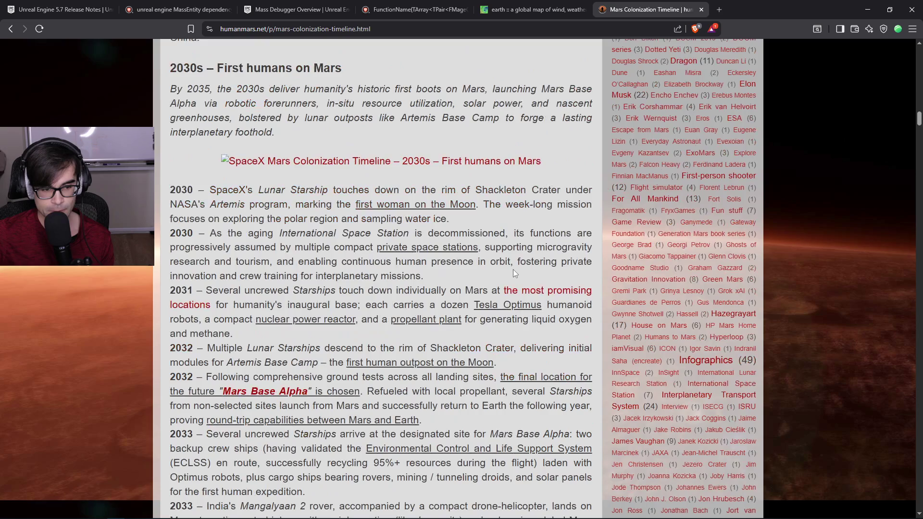
{"action": "scroll", "coordinate": [510, 273], "scroll_direction": "down", "scroll_amount": 7}
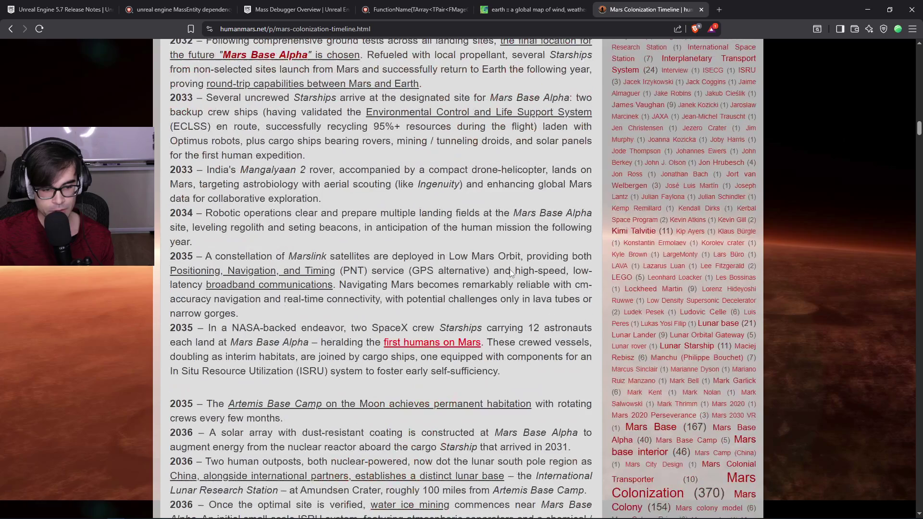
{"action": "scroll", "coordinate": [510, 273], "scroll_direction": "down", "scroll_amount": 8}
{"action": "scroll", "coordinate": [405, 340], "scroll_direction": "down", "scroll_amount": 4}
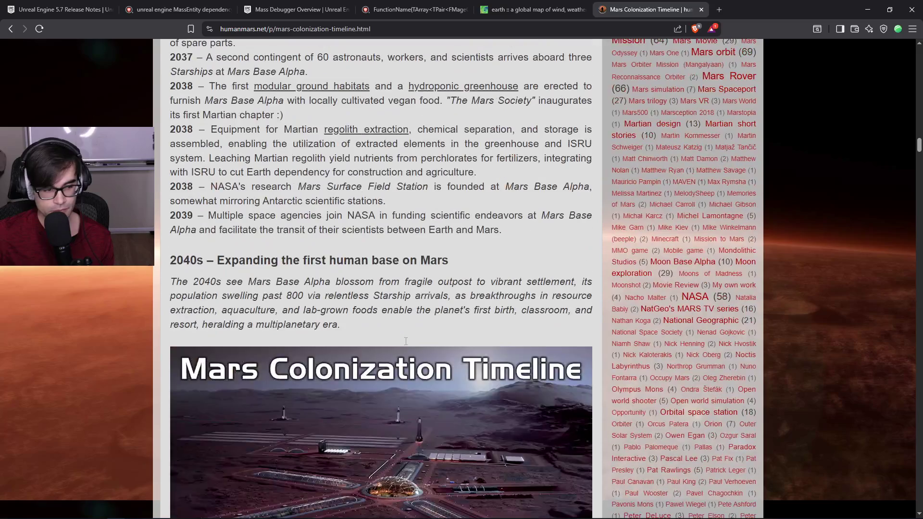
{"action": "scroll", "coordinate": [402, 328], "scroll_direction": "down", "scroll_amount": 4}
{"action": "scroll", "coordinate": [488, 339], "scroll_direction": "up", "scroll_amount": 4}
{"action": "scroll", "coordinate": [489, 338], "scroll_direction": "up", "scroll_amount": 12}
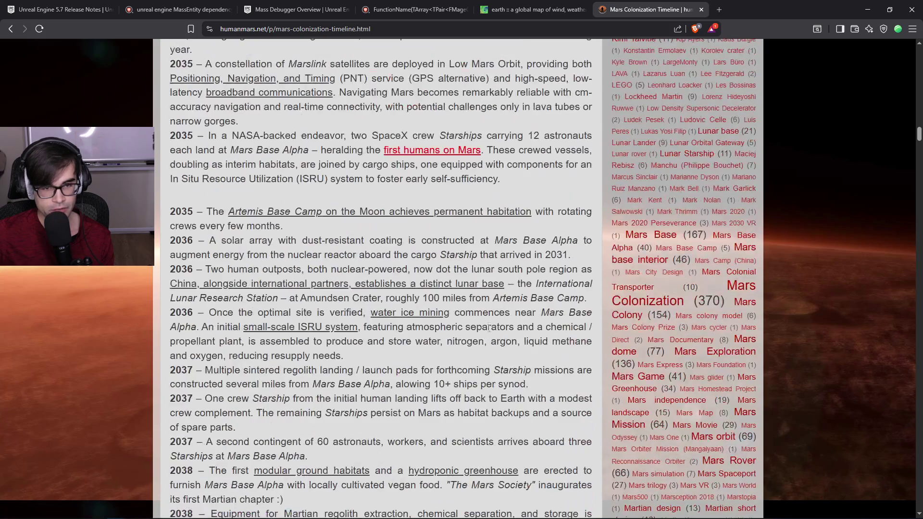
{"action": "left_click", "coordinate": [702, 13]}
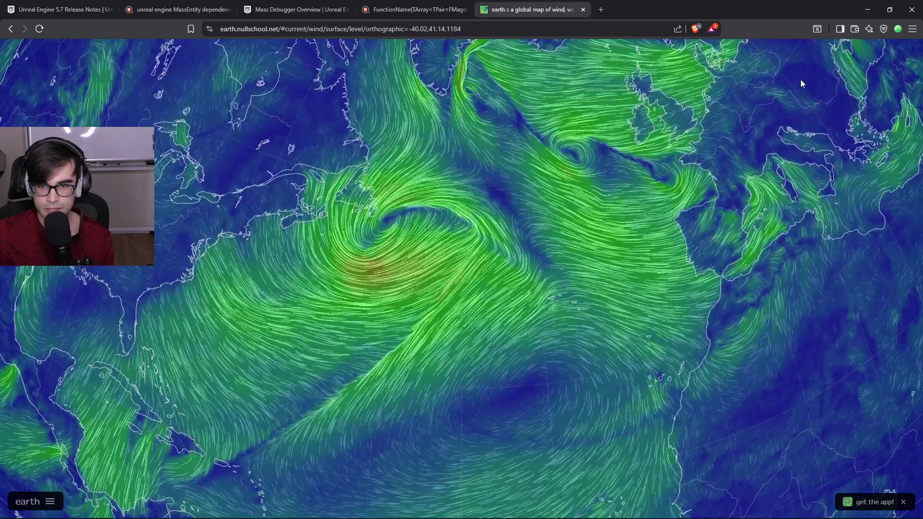
Minimize the browser to bring the Unreal editor's Defense level back into view.
{"action": "left_click", "coordinate": [868, 9]}
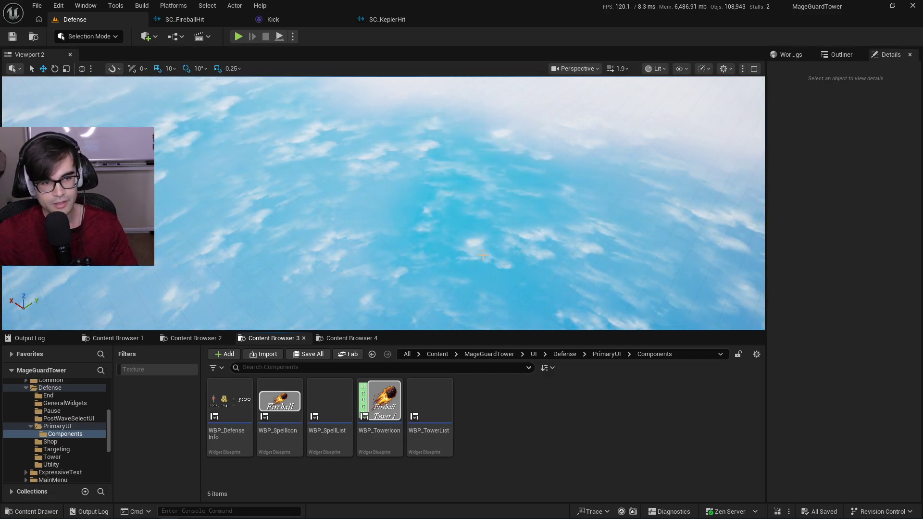
Look over the Mass Configurations, Kepler Hit sound and other Content Browser asset sets.
{"action": "left_click", "coordinate": [352, 338]}
{"action": "left_click", "coordinate": [264, 339]}
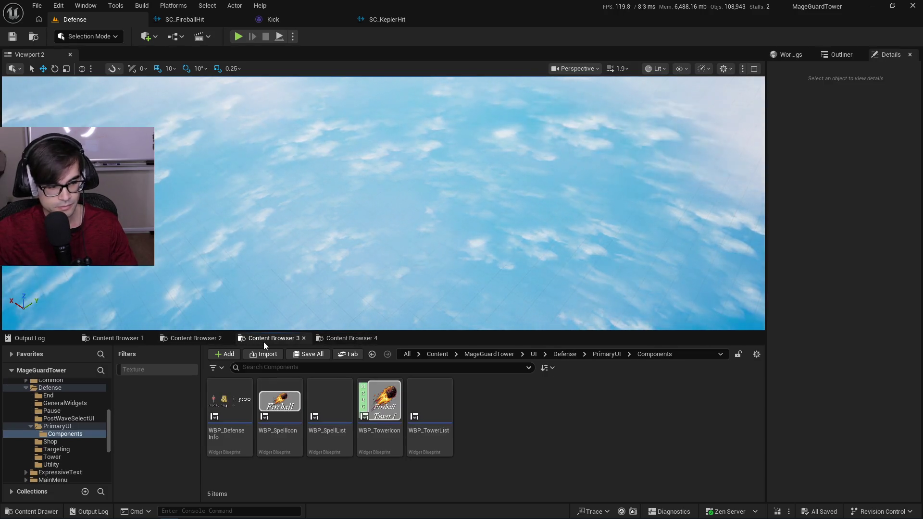
{"action": "left_click", "coordinate": [192, 338]}
{"action": "left_click", "coordinate": [116, 338]}
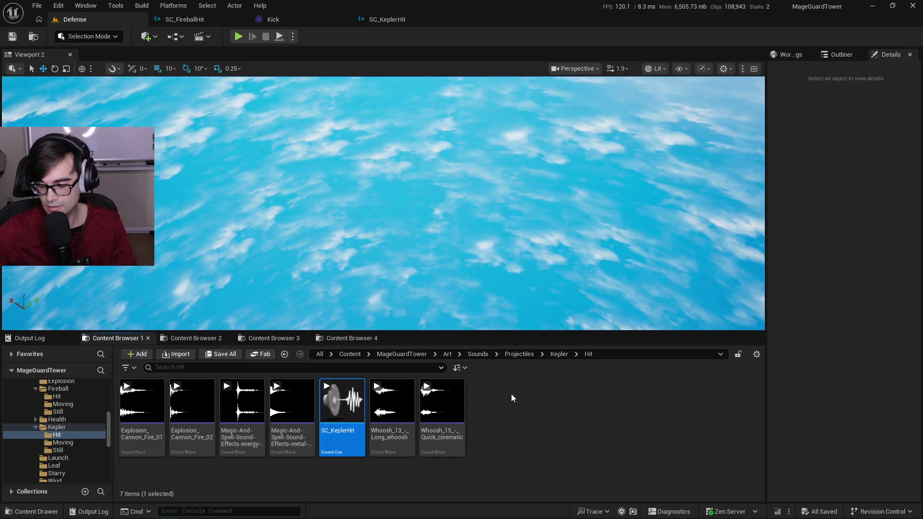
Recheck the PrimaryUI Components and Mass Configurations assets, then bring up the Kick sound wave editor.
{"action": "mouse_move", "coordinate": [333, 518]}
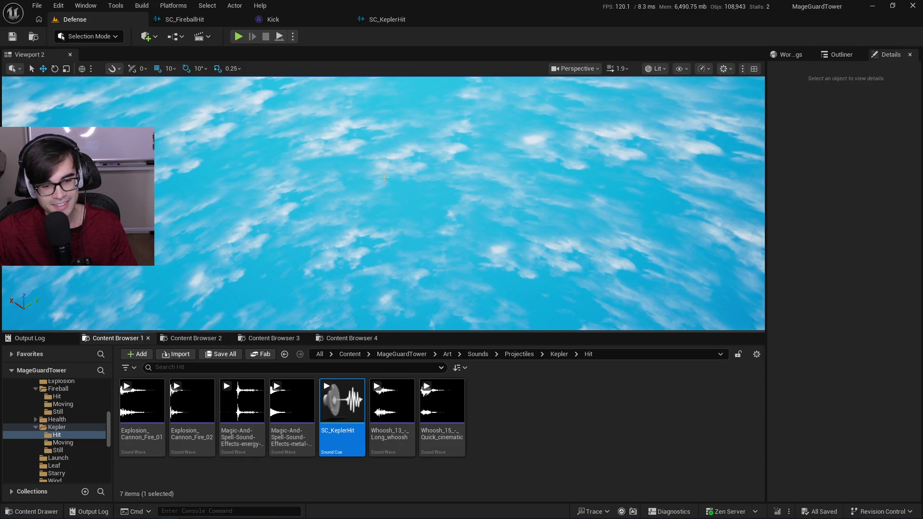
{"action": "left_click", "coordinate": [375, 338]}
{"action": "left_click", "coordinate": [288, 336]}
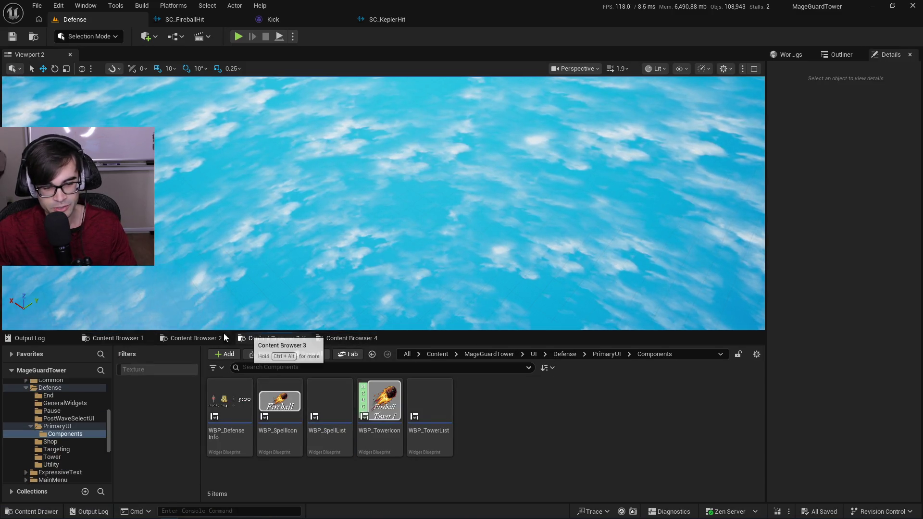
{"action": "left_click", "coordinate": [199, 338]}
{"action": "left_click", "coordinate": [274, 338]}
{"action": "left_click", "coordinate": [350, 338]}
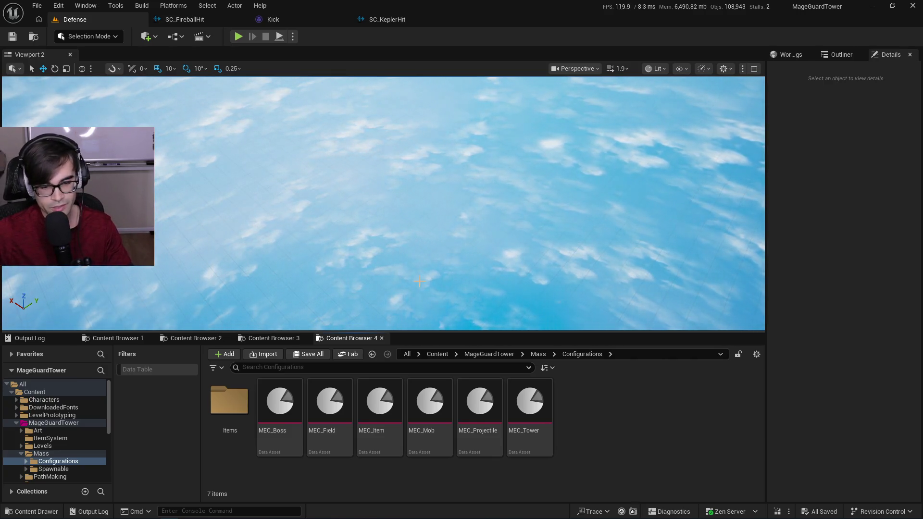
{"action": "left_click", "coordinate": [307, 18]}
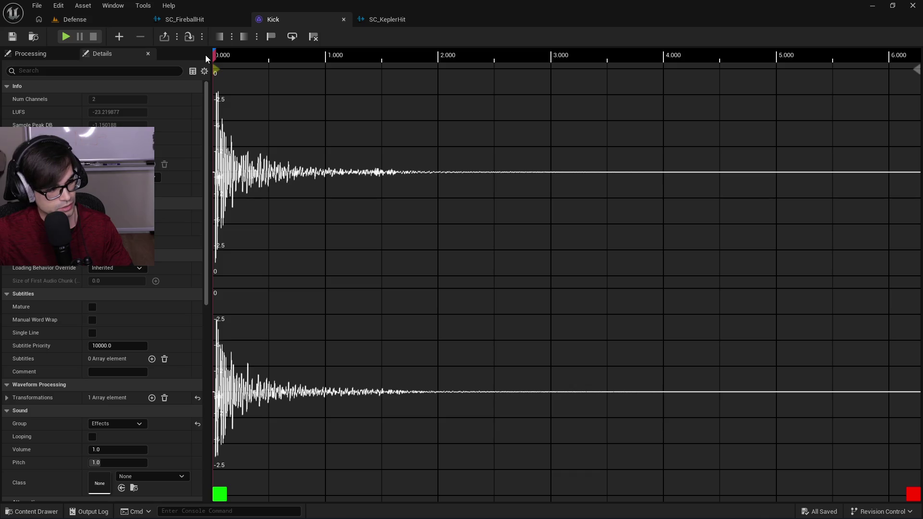
{"action": "key", "text": "alt+Tab"}
Search Brave in a new tab for 'oxygen in mars'.
{"action": "left_click", "coordinate": [607, 11]}
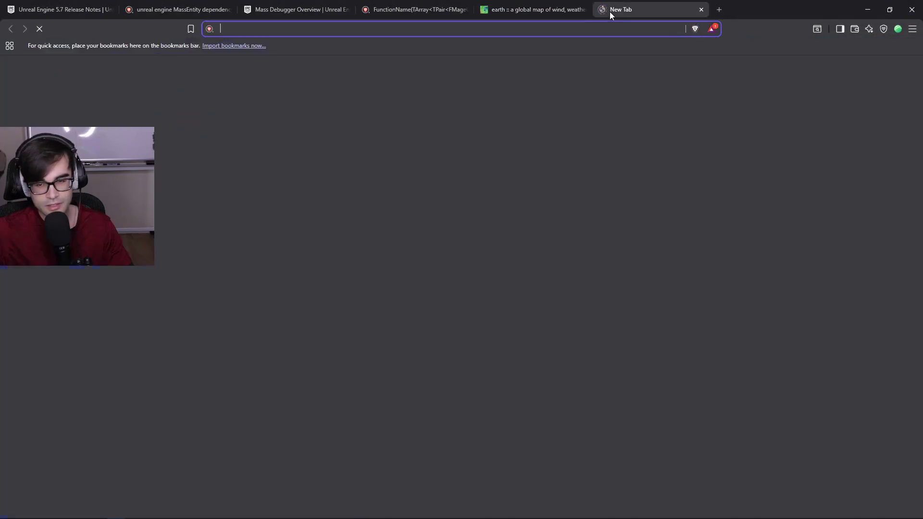
{"action": "type", "text": "oxygen "}
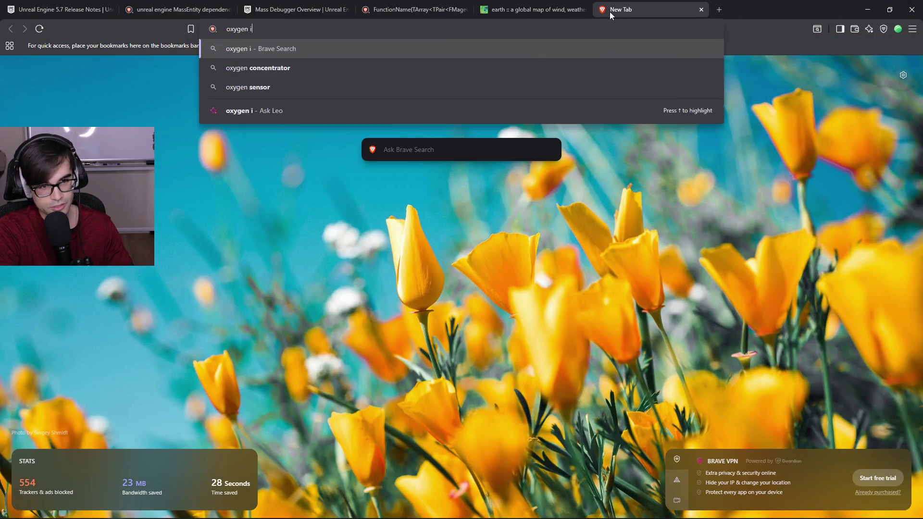
{"action": "type", "text": "in mars"}
{"action": "key", "text": "Return"}
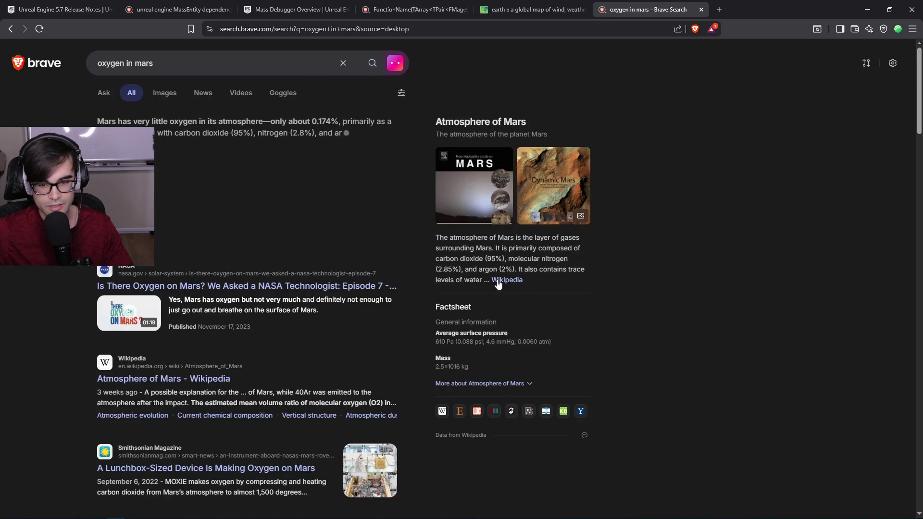
Read the expanded AI answer on Mars' atmospheric oxygen, then close the results tab.
{"action": "mouse_move", "coordinate": [444, 240]}
{"action": "left_mouse_down"}
{"action": "mouse_move", "coordinate": [512, 260]}
{"action": "mouse_move", "coordinate": [523, 281]}
{"action": "mouse_move", "coordinate": [545, 270]}
{"action": "mouse_move", "coordinate": [490, 280]}
{"action": "left_mouse_up"}
{"action": "left_click", "coordinate": [259, 220]}
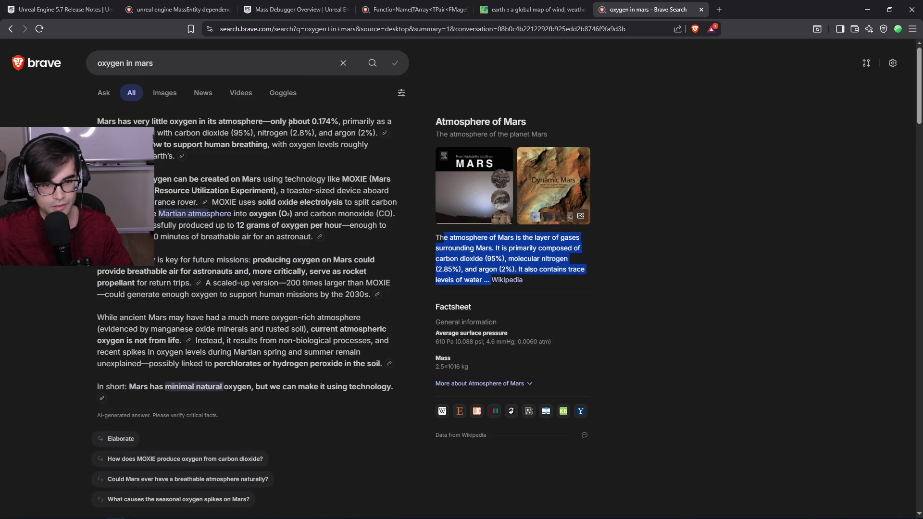
{"action": "left_click", "coordinate": [275, 124]}
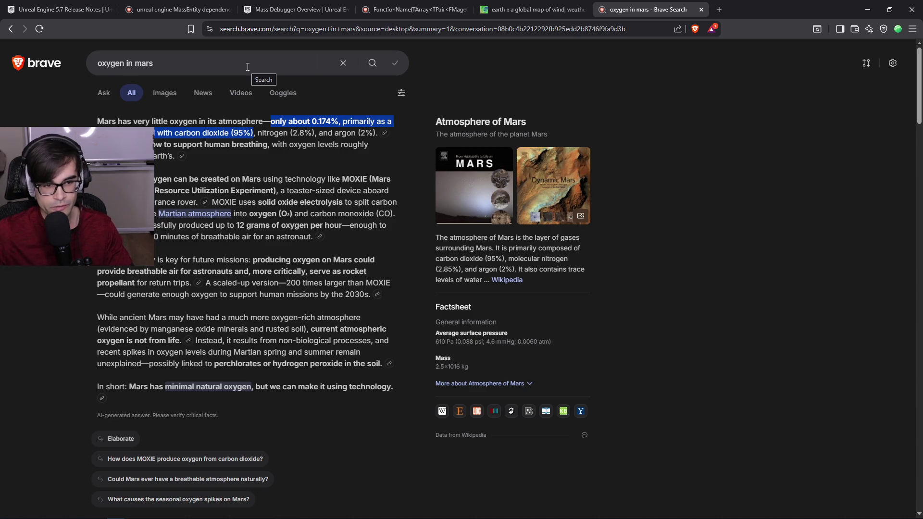
{"action": "left_click", "coordinate": [702, 9]}
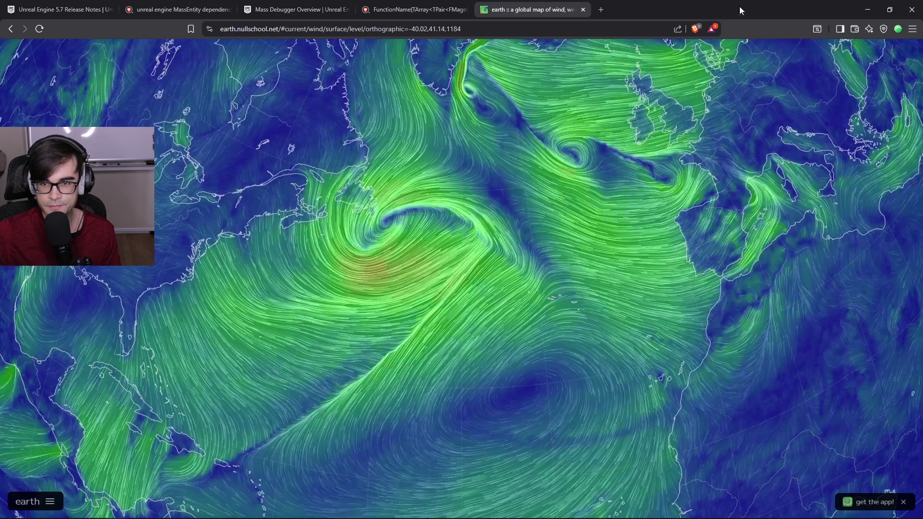
Play back the Kick sound and glance through the other open asset editors.
{"action": "left_click", "coordinate": [870, 9]}
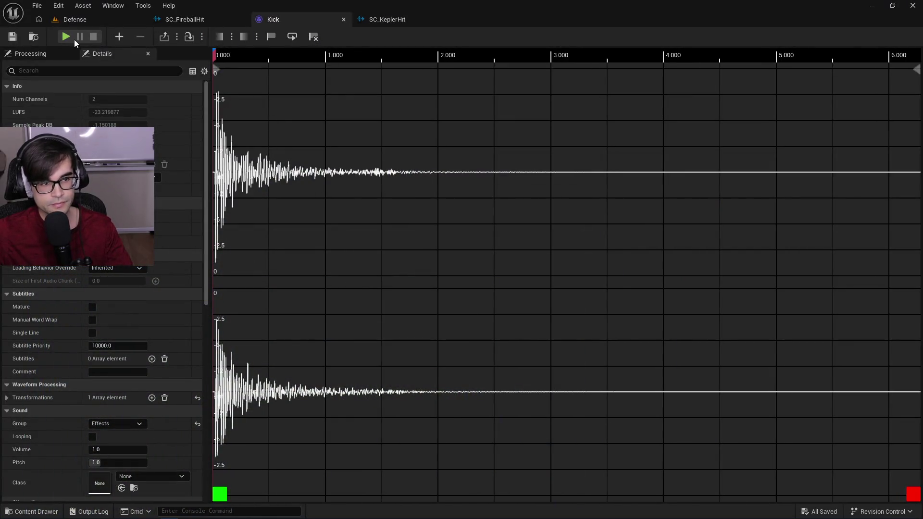
{"action": "left_click", "coordinate": [77, 41]}
{"action": "left_click", "coordinate": [380, 21]}
{"action": "left_click", "coordinate": [291, 19]}
{"action": "left_click", "coordinate": [192, 19]}
Return to the Defense level with the ItemSystem folder's assets showing.
{"action": "left_click", "coordinate": [67, 21]}
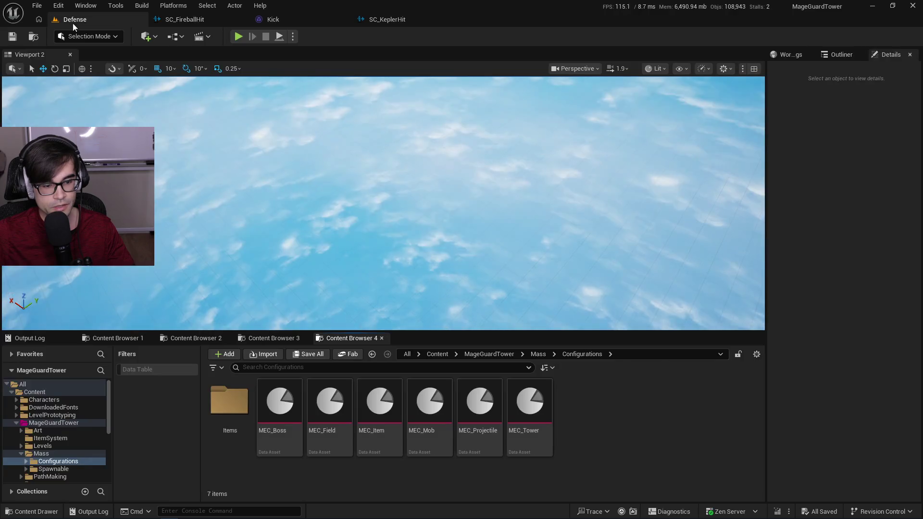
{"action": "left_click", "coordinate": [273, 339]}
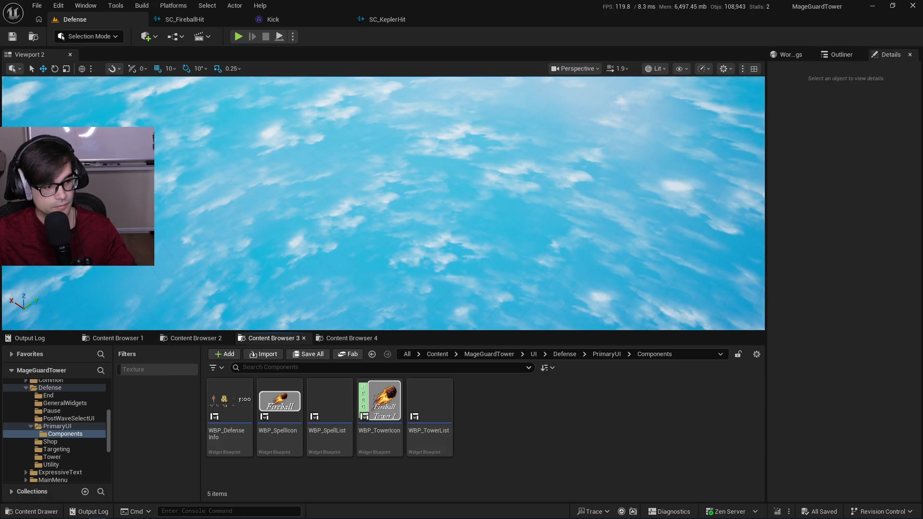
{"action": "left_click", "coordinate": [198, 338]}
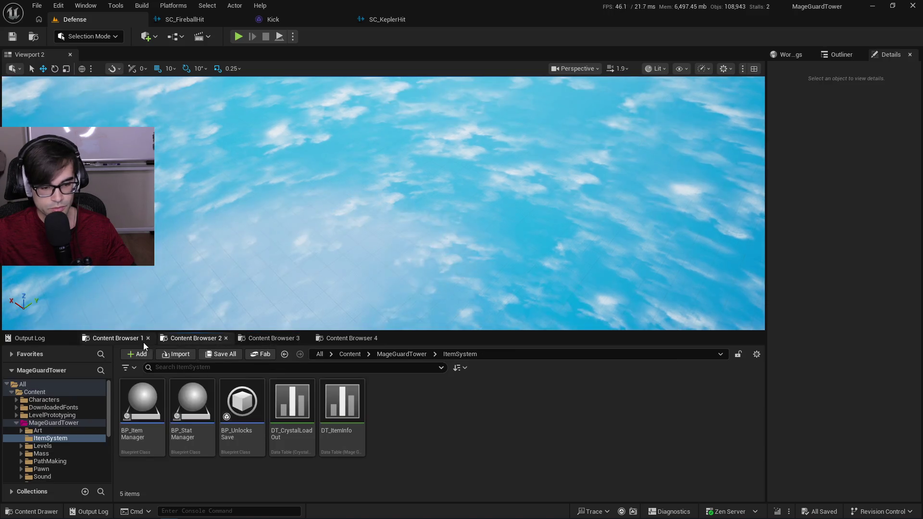
Go from Kepler Hit sounds up to the Projectiles folders, then show the Mass Configurations assets.
{"action": "left_click", "coordinate": [108, 338]}
{"action": "left_click", "coordinate": [559, 354]}
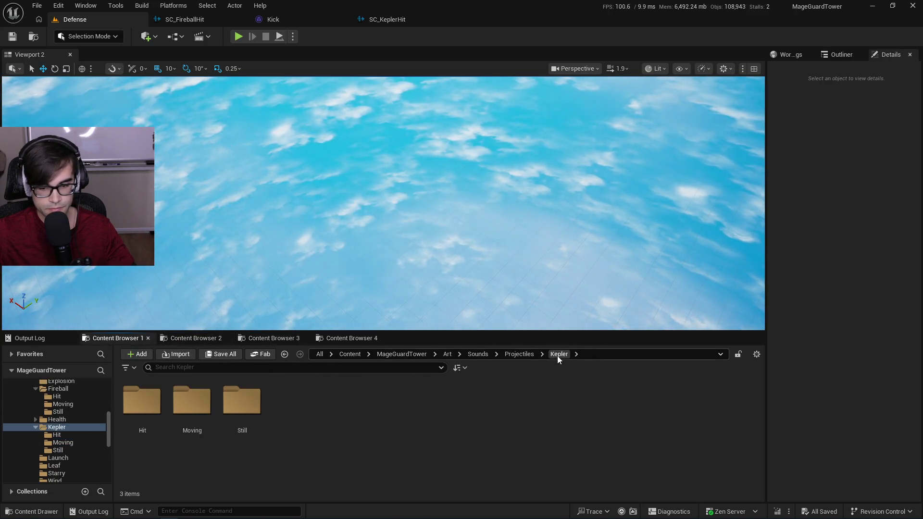
{"action": "left_click", "coordinate": [510, 354]}
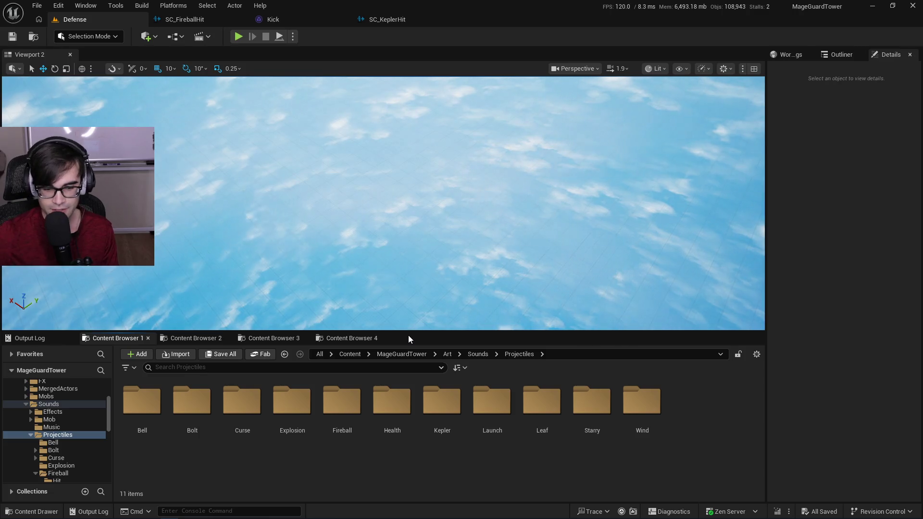
{"action": "left_click", "coordinate": [347, 341]}
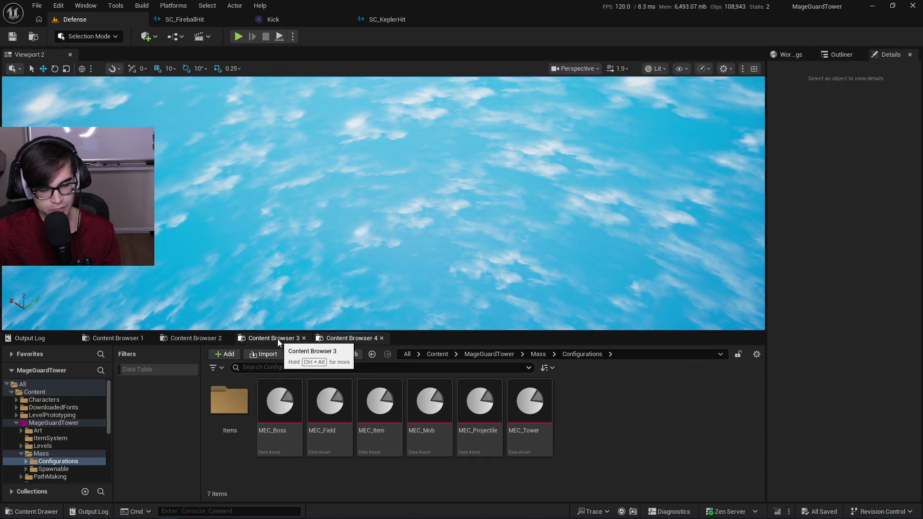
Check the other content browsers, then open the Explosion sound folder under Projectiles.
{"action": "left_click", "coordinate": [278, 338]}
{"action": "left_click", "coordinate": [341, 339]}
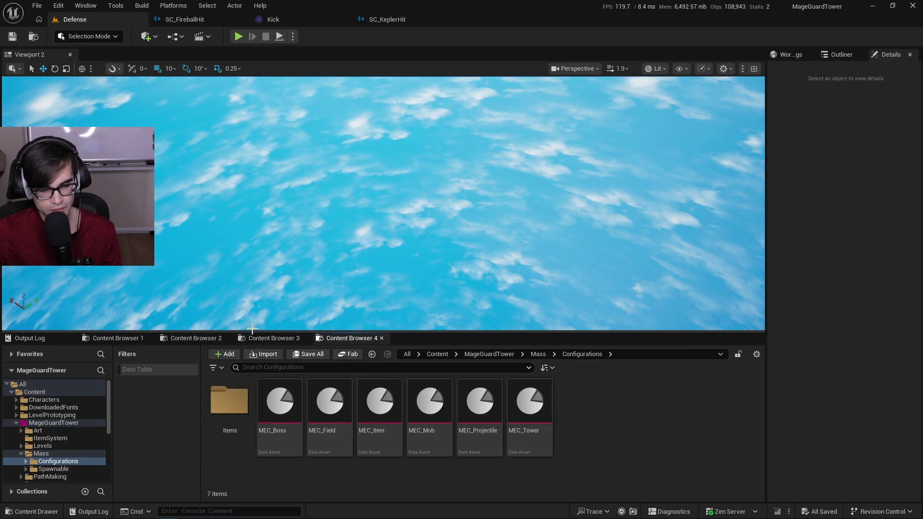
{"action": "left_click", "coordinate": [281, 341]}
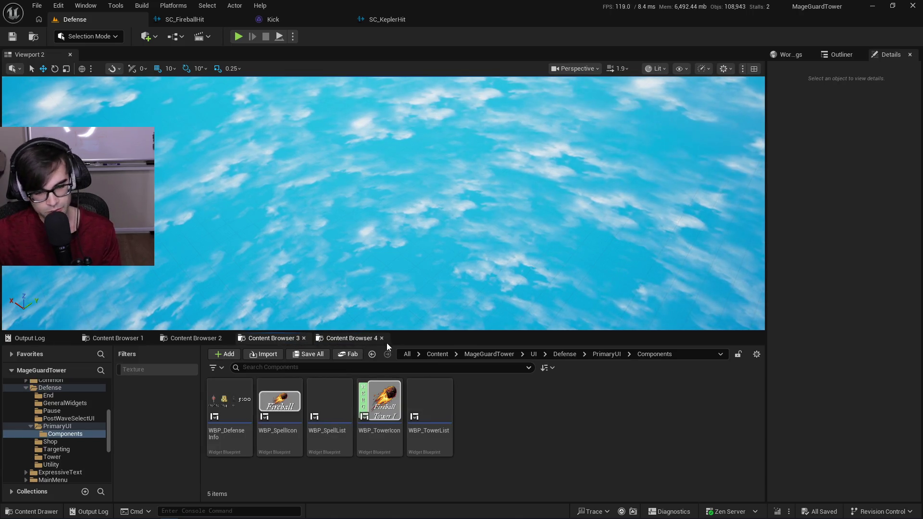
{"action": "left_click", "coordinate": [371, 340]}
{"action": "left_click", "coordinate": [197, 339]}
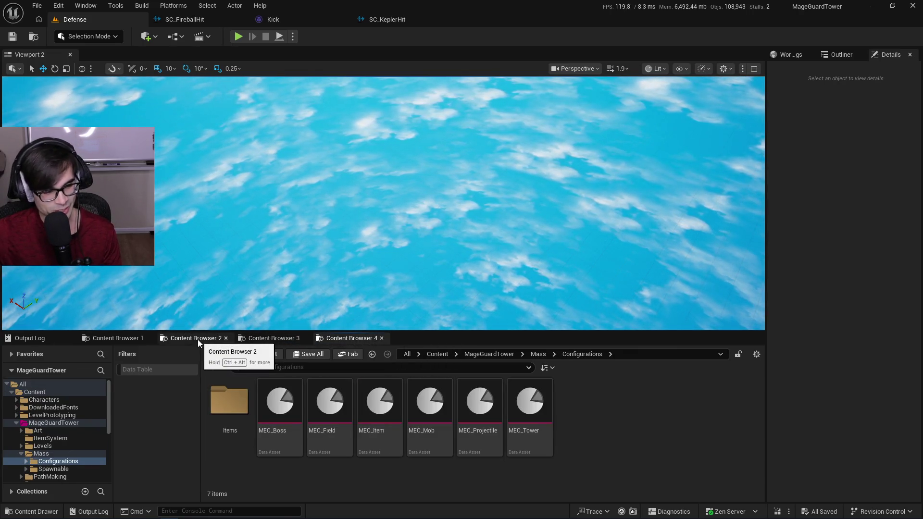
{"action": "left_click", "coordinate": [265, 338]}
{"action": "left_click", "coordinate": [127, 338]}
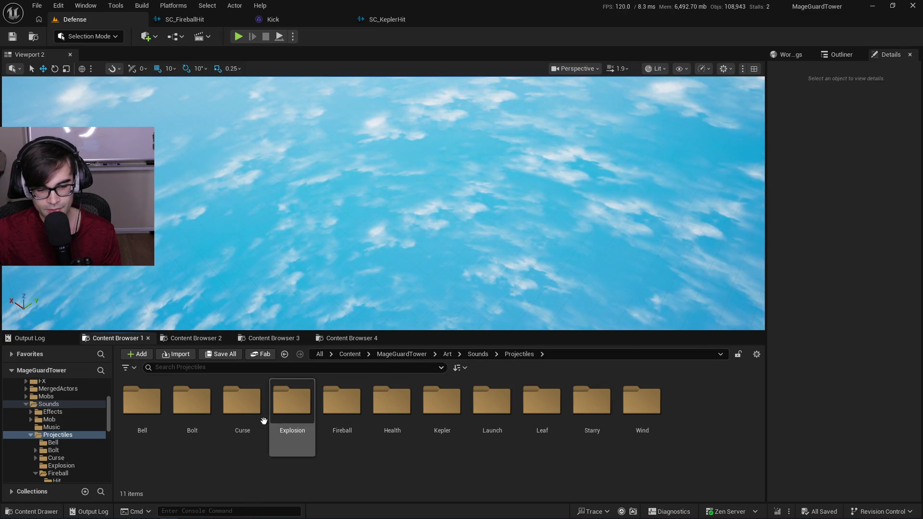
{"action": "double_click", "coordinate": [289, 409]}
In the second content browser, go up to MageGuardTower and open its Art folder.
{"action": "left_click", "coordinate": [212, 339]}
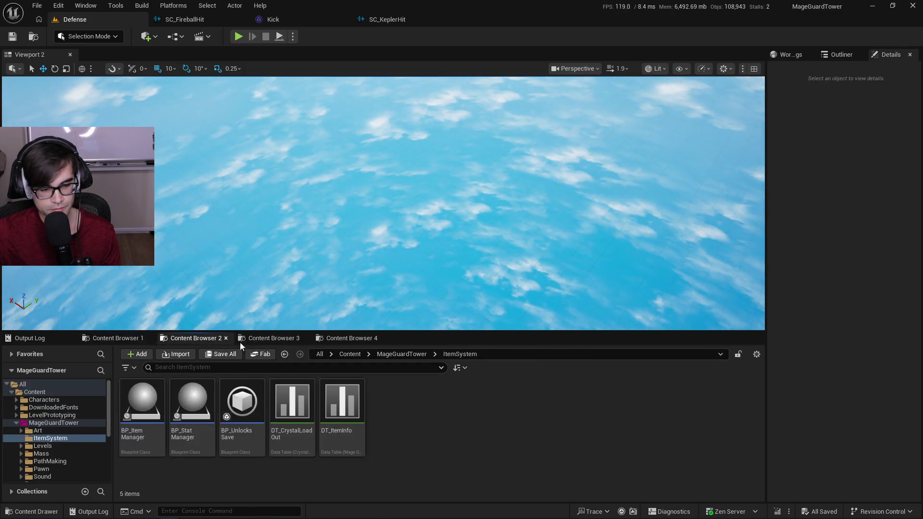
{"action": "left_click", "coordinate": [279, 340]}
{"action": "left_click", "coordinate": [332, 339]}
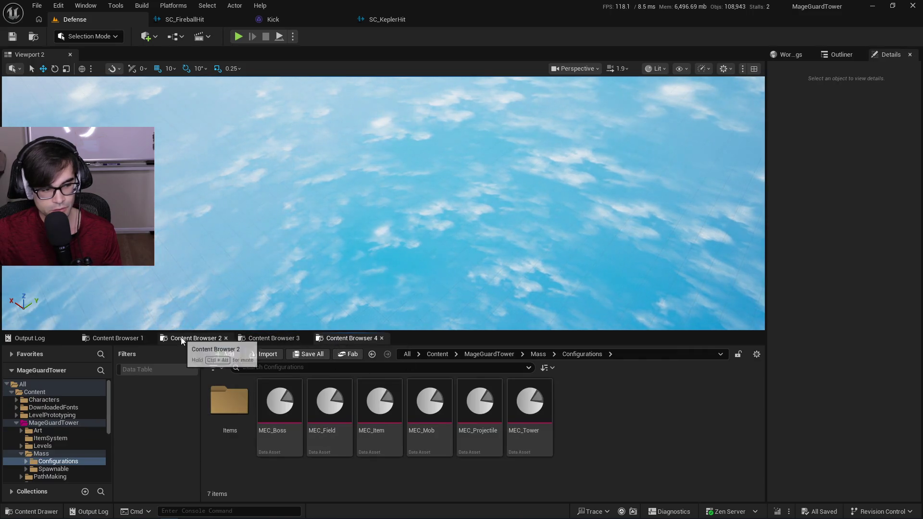
{"action": "left_click", "coordinate": [194, 339]}
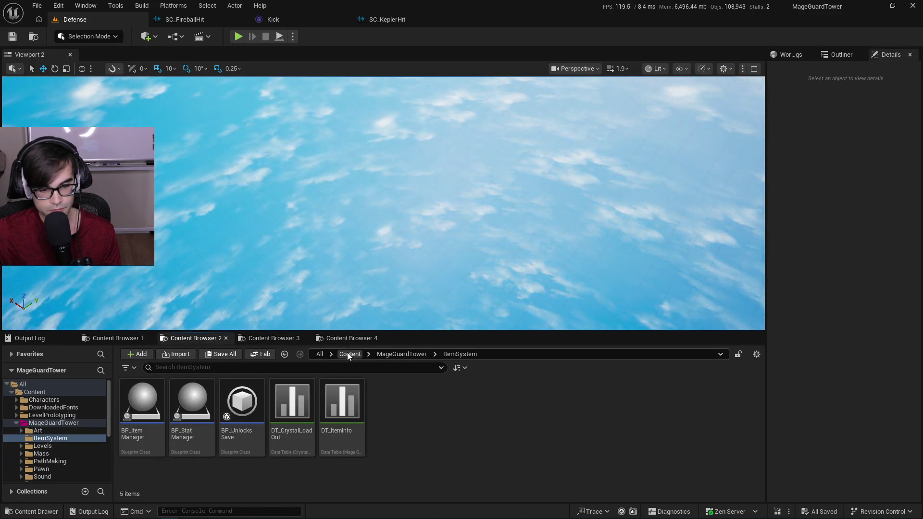
{"action": "left_click", "coordinate": [402, 353]}
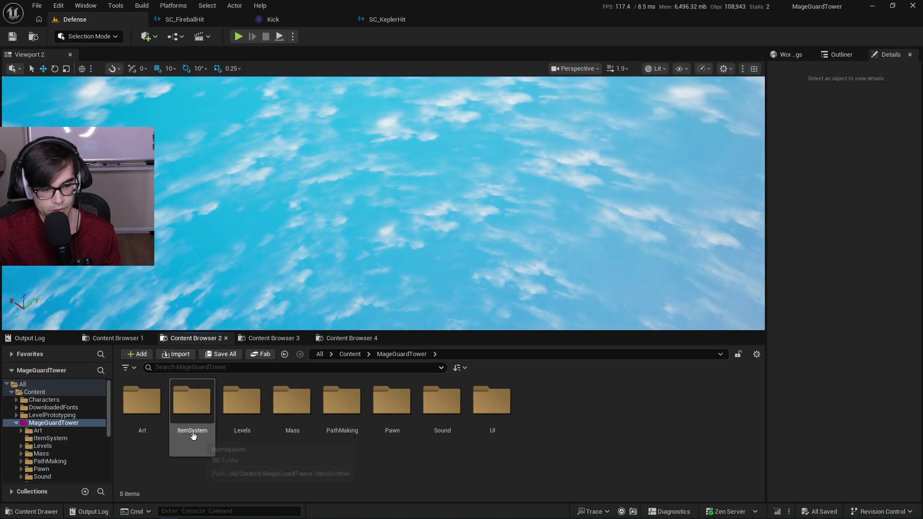
{"action": "double_click", "coordinate": [144, 401]}
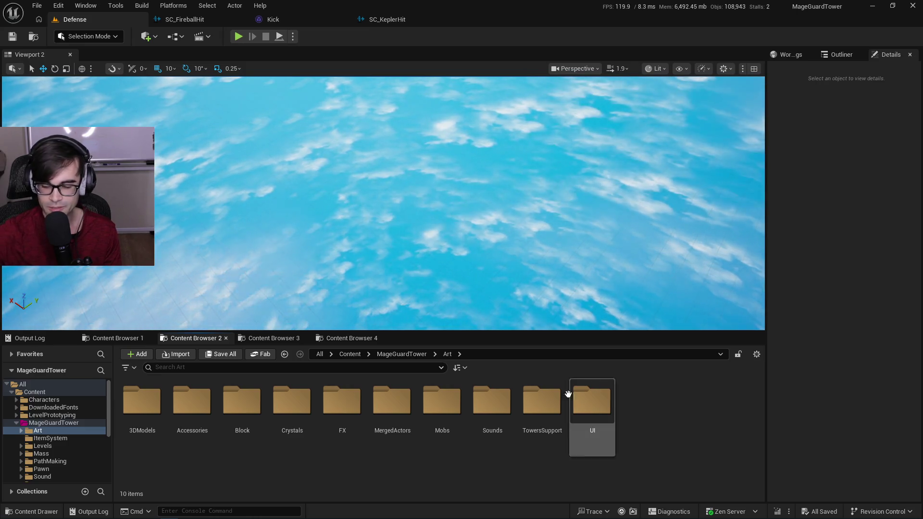
Show the DownloadedFonts folder, then cycle through the content browsers back to the second one.
{"action": "mouse_move", "coordinate": [581, 517]}
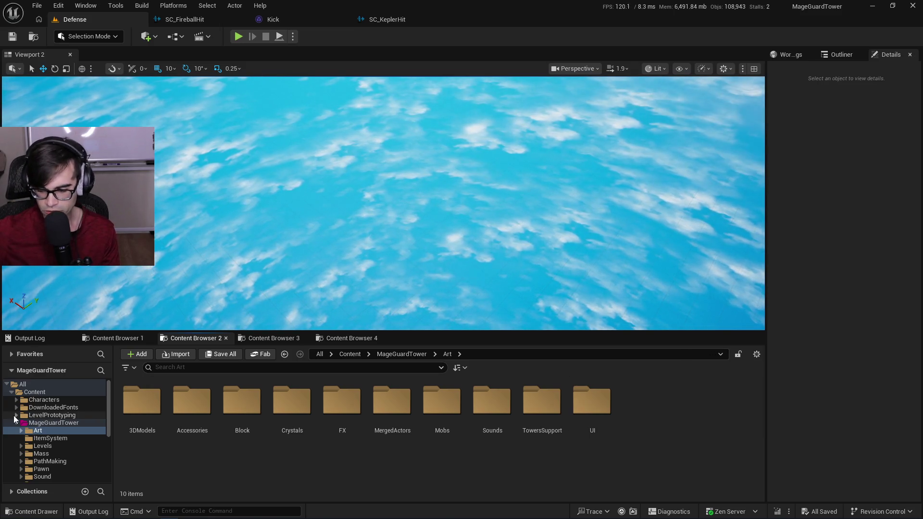
{"action": "left_click", "coordinate": [43, 407]}
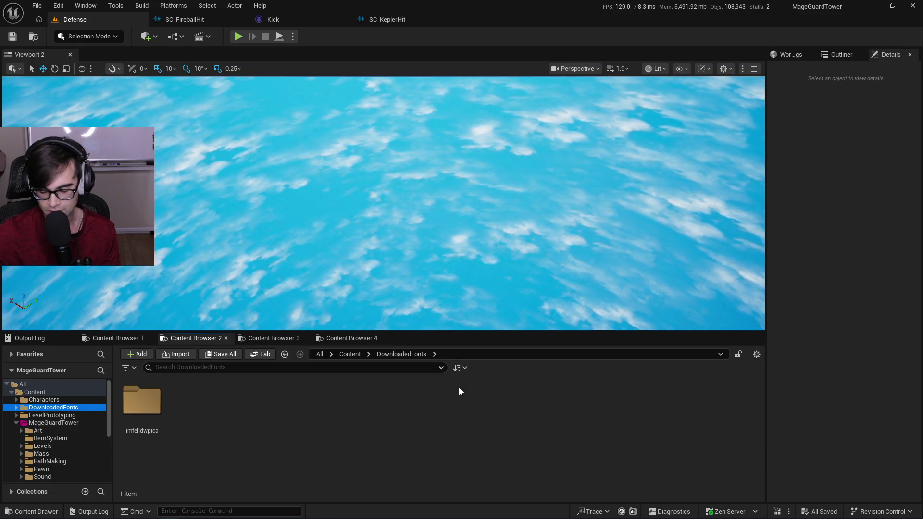
{"action": "left_click", "coordinate": [260, 342]}
{"action": "left_click", "coordinate": [338, 338]}
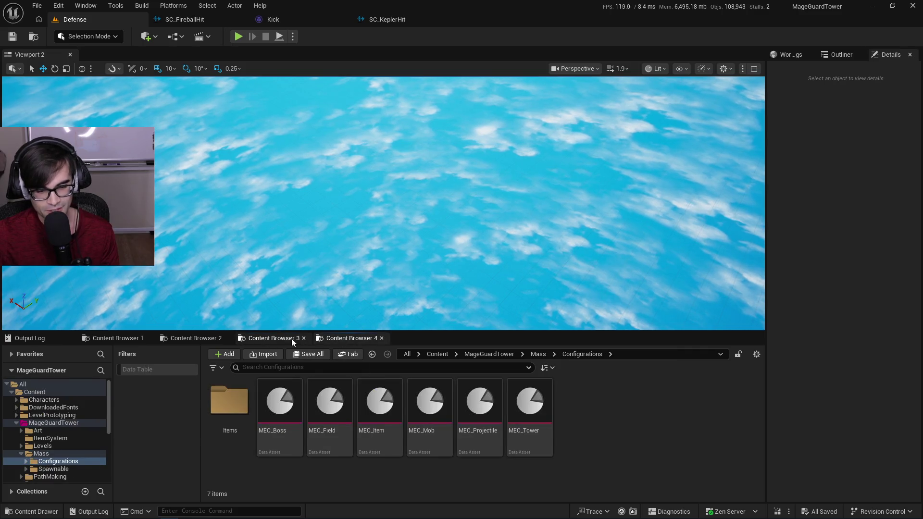
{"action": "left_click", "coordinate": [283, 339]}
{"action": "left_click", "coordinate": [201, 339]}
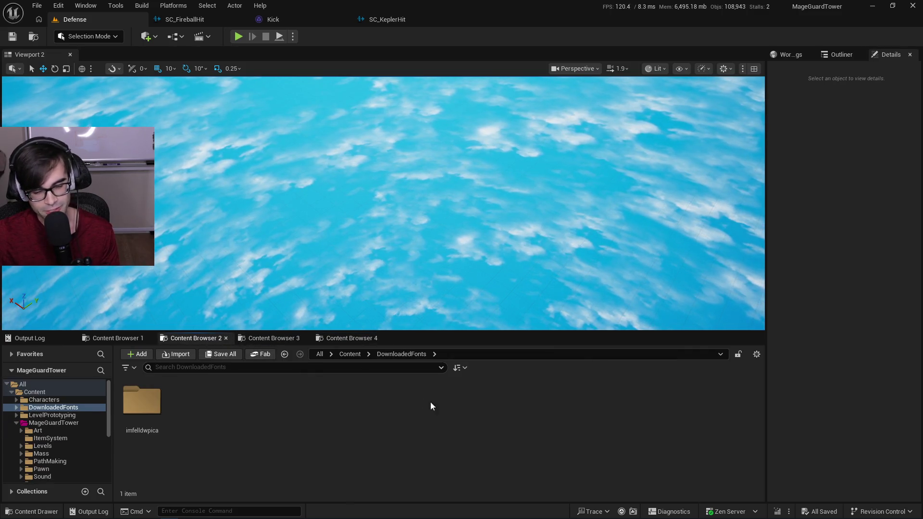
{"action": "left_click", "coordinate": [247, 340]}
{"action": "left_click", "coordinate": [351, 339]}
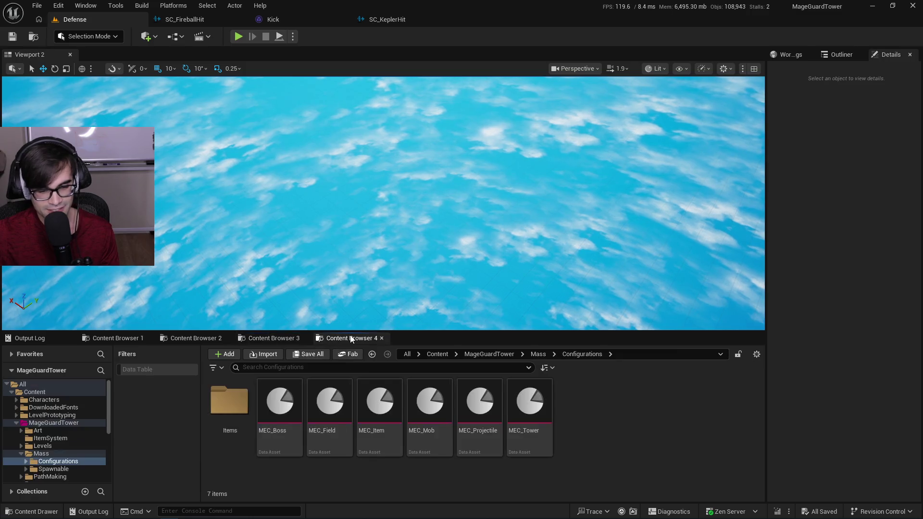
{"action": "left_click", "coordinate": [272, 338]}
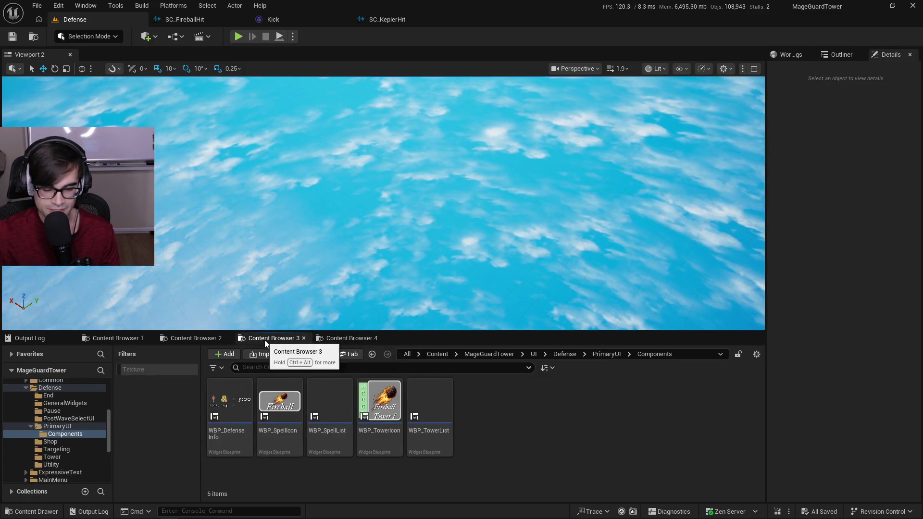
{"action": "left_click", "coordinate": [190, 336]}
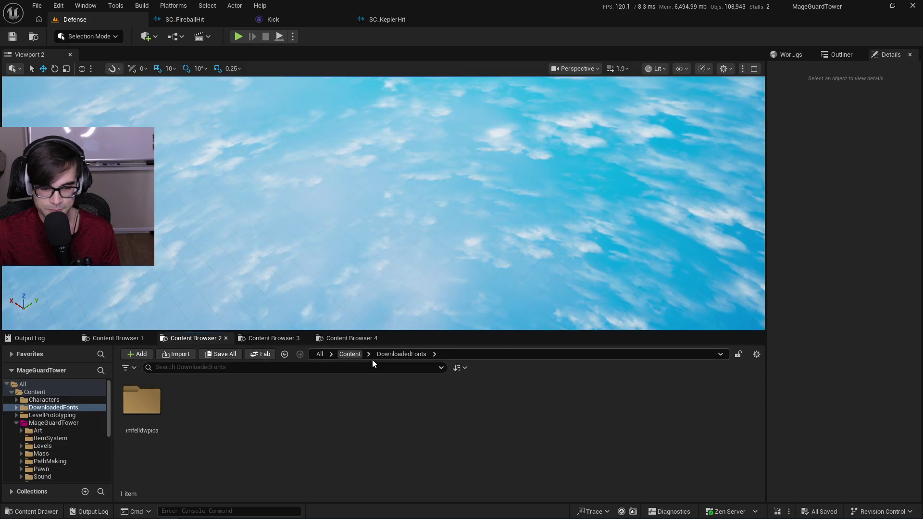
Navigate from Content into MageGuardTower > Art > Sounds > Projectiles.
{"action": "left_click", "coordinate": [349, 354]}
{"action": "double_click", "coordinate": [385, 418]}
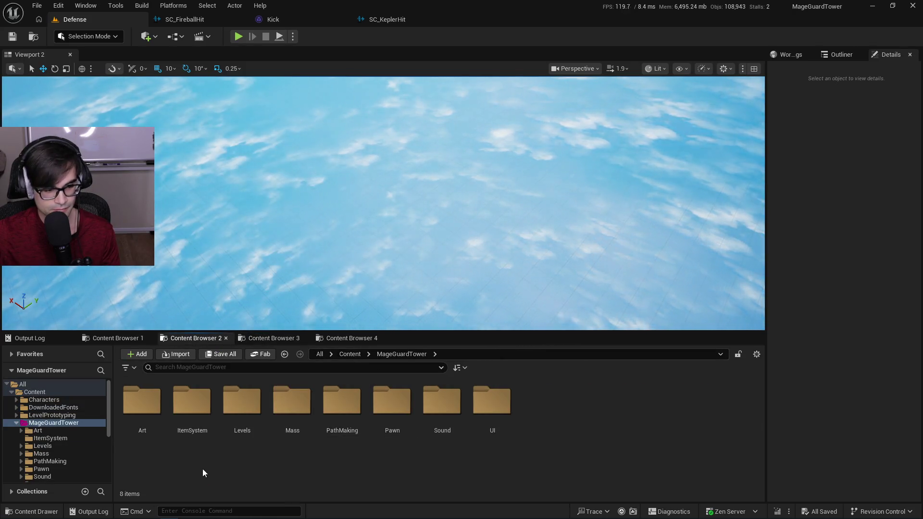
{"action": "double_click", "coordinate": [141, 406]}
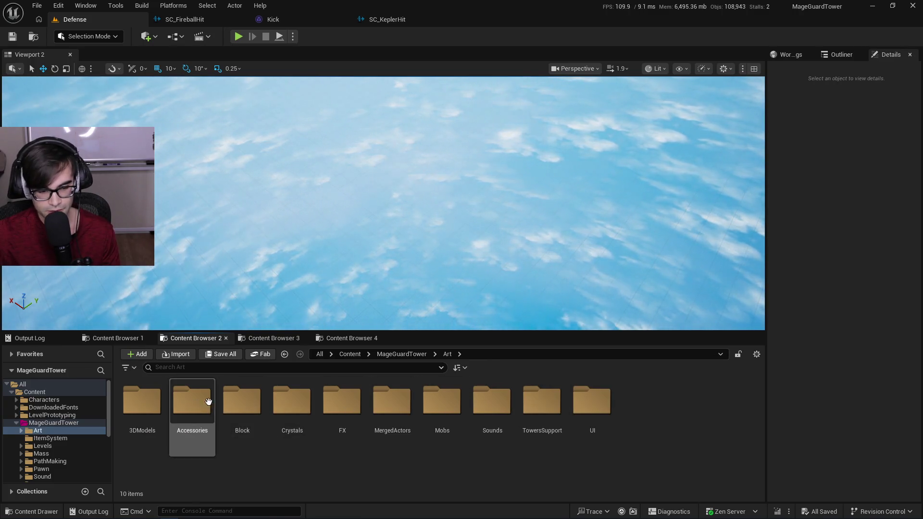
{"action": "double_click", "coordinate": [500, 412]}
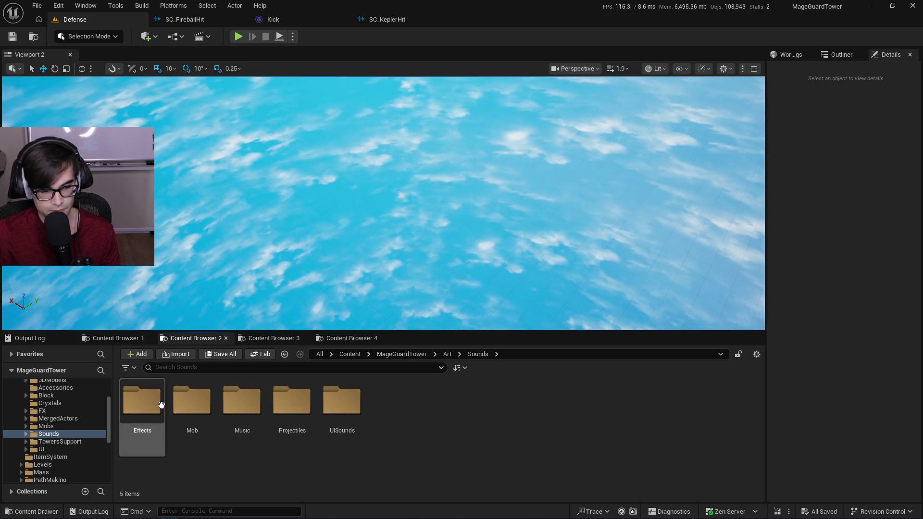
{"action": "double_click", "coordinate": [304, 424]}
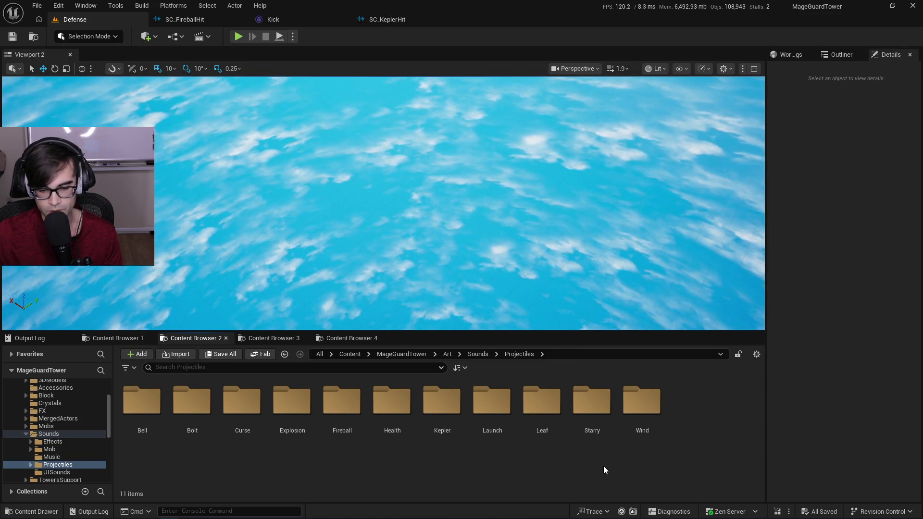
Open the Launch folder, play SC_Launch twice, select all three Launch assets, and return to Projectiles.
{"action": "double_click", "coordinate": [486, 412]}
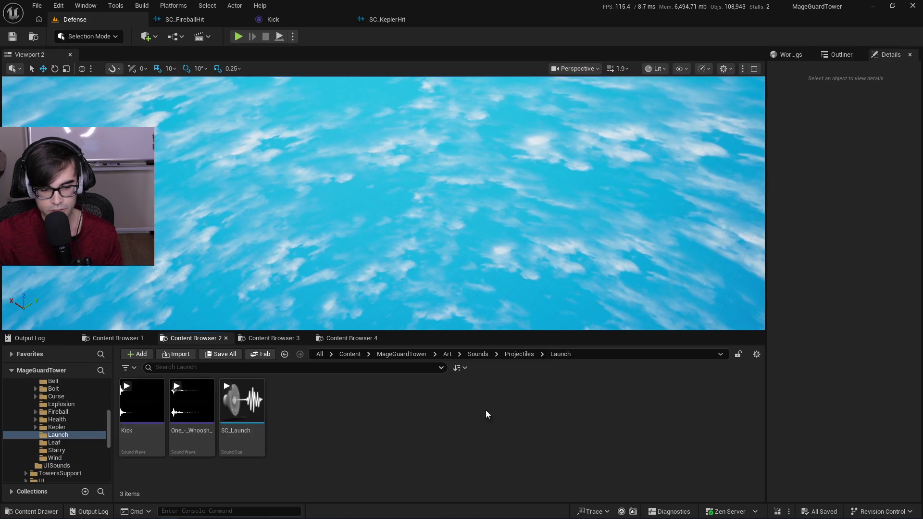
{"action": "left_click", "coordinate": [249, 402]}
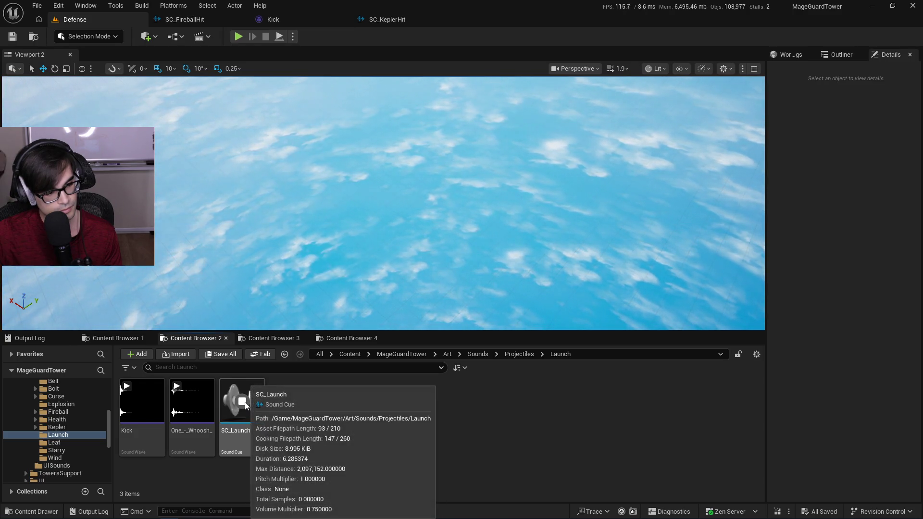
{"action": "left_click", "coordinate": [242, 402]}
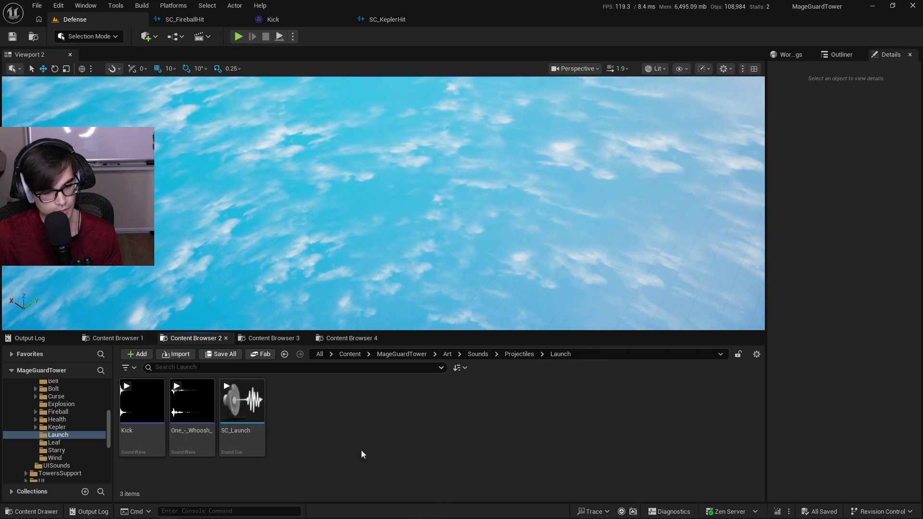
{"action": "left_click", "coordinate": [190, 441], "text": "ctrl"}
{"action": "left_click", "coordinate": [240, 427], "text": "ctrl"}
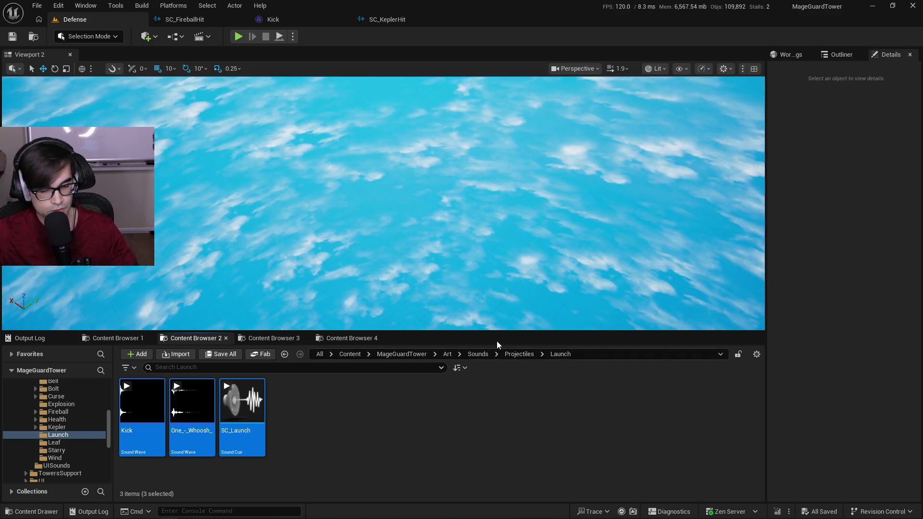
{"action": "left_click", "coordinate": [516, 354]}
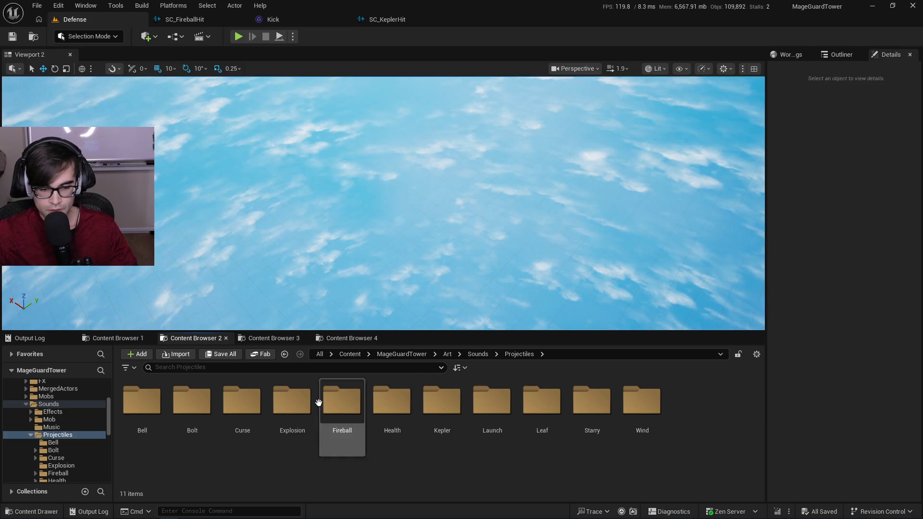
Paste the three Launch assets into the Explosion folder and rename the cue SC_Explosion.
{"action": "double_click", "coordinate": [296, 402]}
{"action": "key", "text": "ctrl+v"}
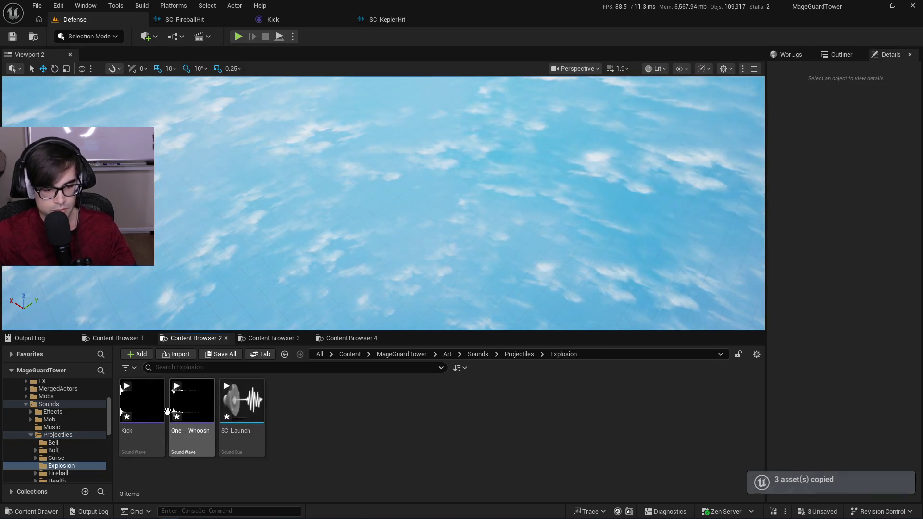
{"action": "left_click", "coordinate": [244, 408]}
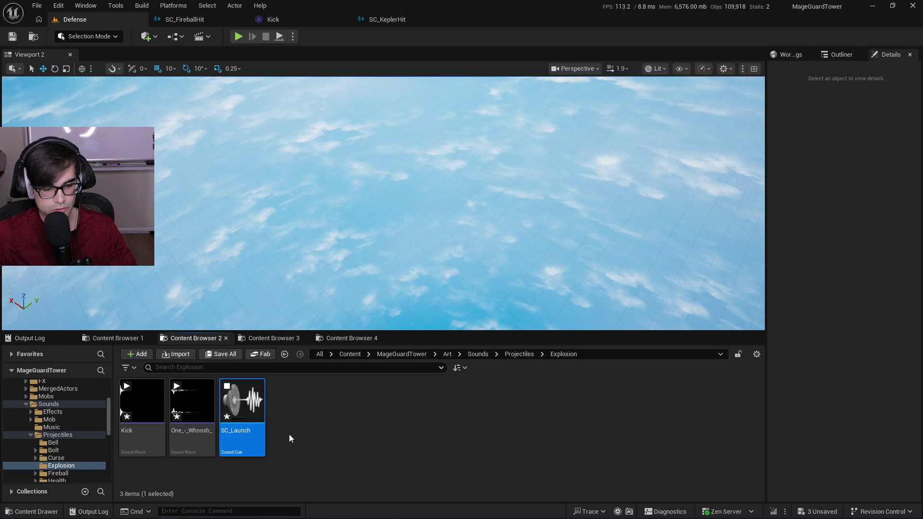
{"action": "key", "text": "F2"}
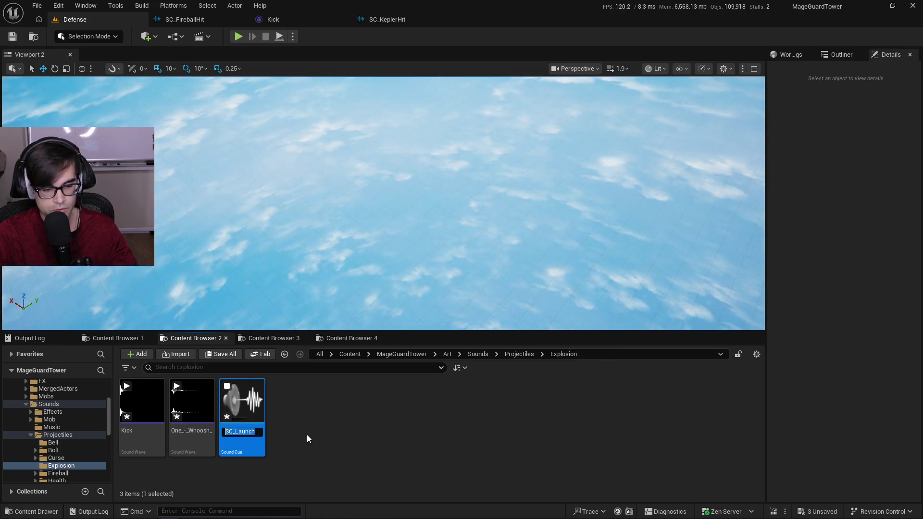
{"action": "key", "text": "ctrl+shift+Left"}
{"action": "type", "text": "Explosion"}
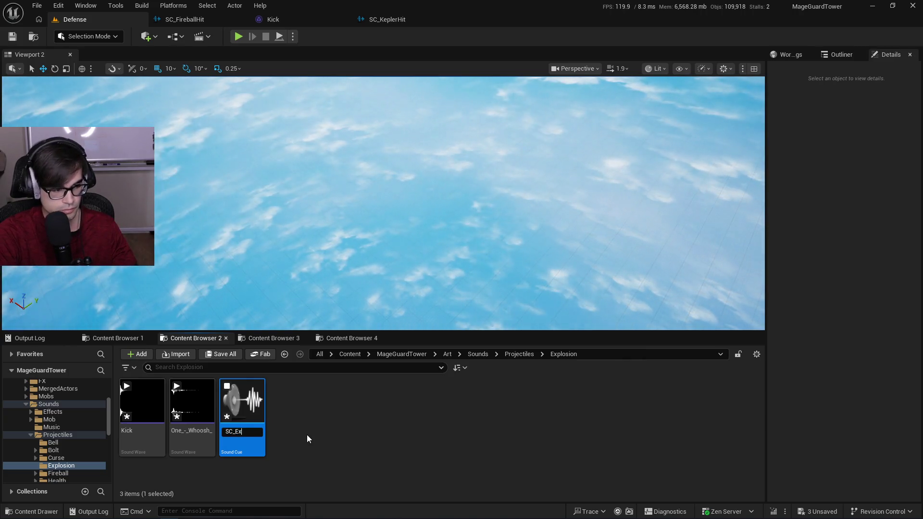
{"action": "key", "text": "Return"}
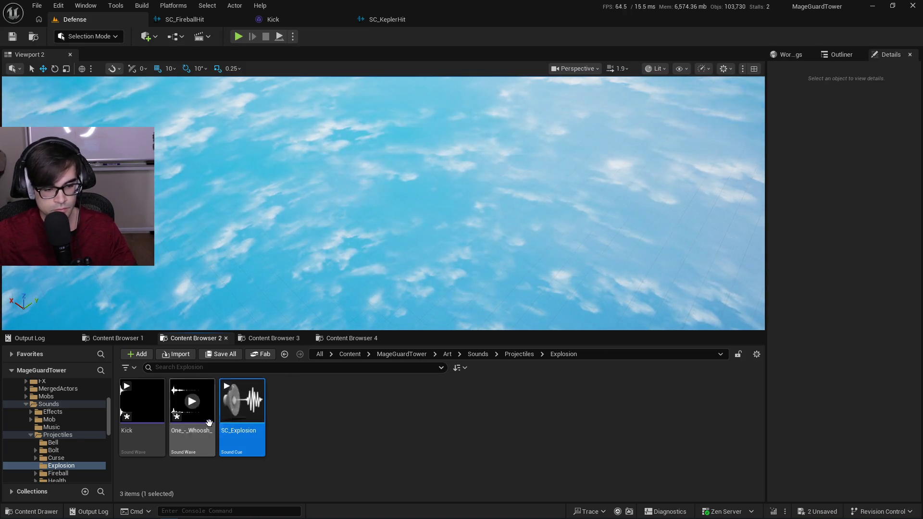
Delete the copied Kick and Whoosh sound waves, leaving only SC_Explosion.
{"action": "left_click", "coordinate": [134, 441]}
{"action": "left_click", "coordinate": [198, 444], "text": "ctrl"}
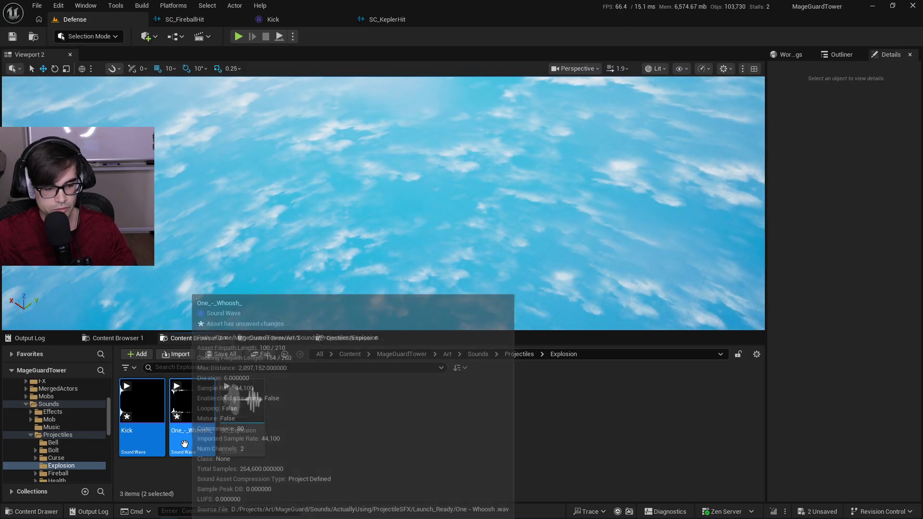
{"action": "key", "text": "Delete"}
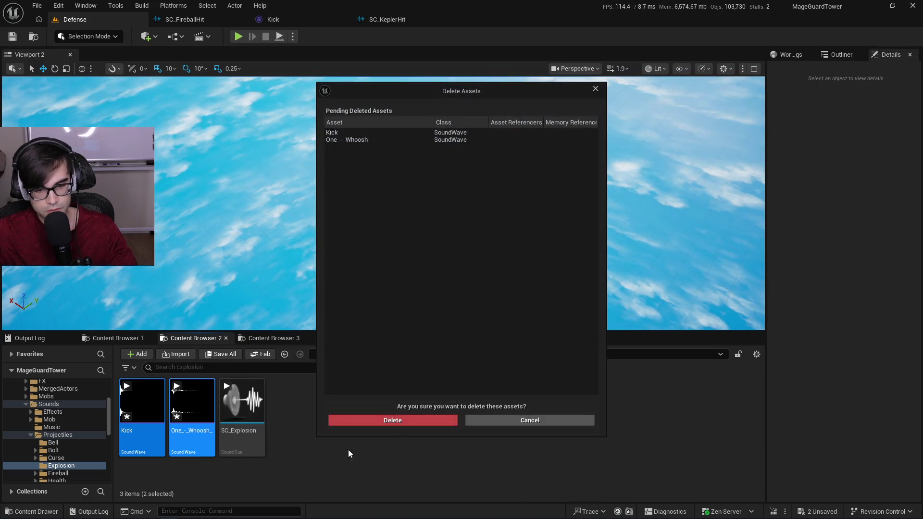
{"action": "left_click", "coordinate": [413, 421]}
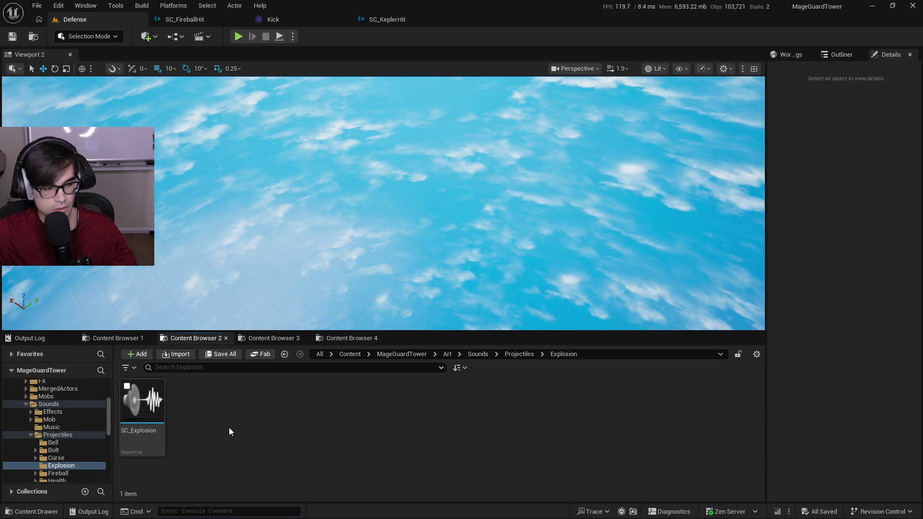
{"action": "key", "text": "alt+Tab"}
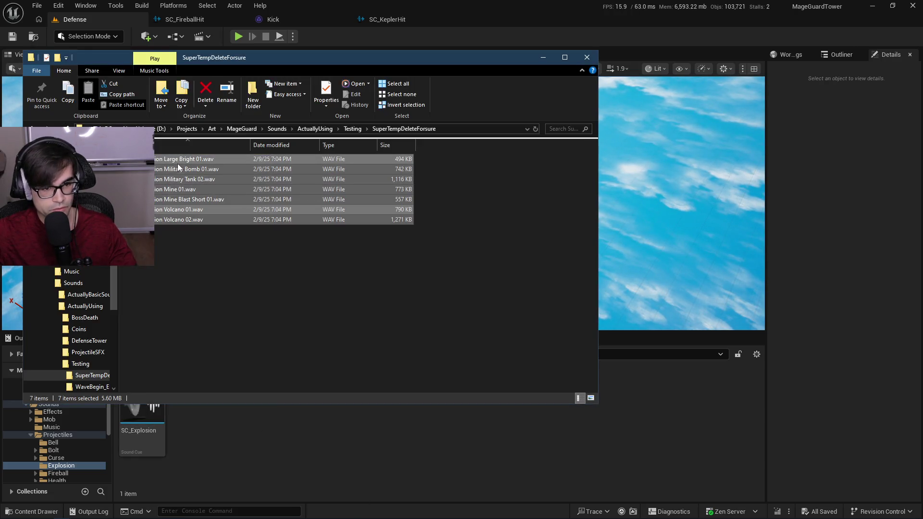
Import the seven explosion WAVs and preview Volcano, Mine Blast, Military Bomb and Large Bright.
{"action": "left_click_drag", "start_coordinate": [180, 165], "coordinate": [302, 441]}
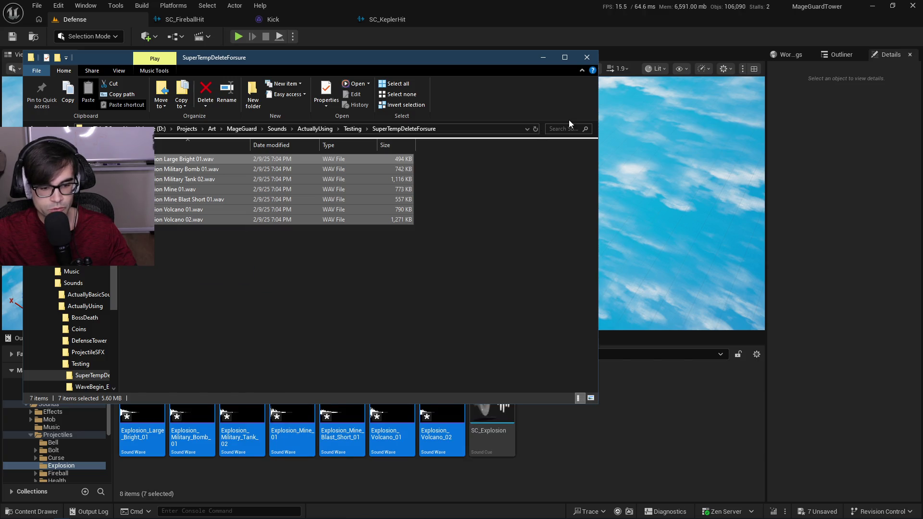
{"action": "left_click", "coordinate": [587, 57]}
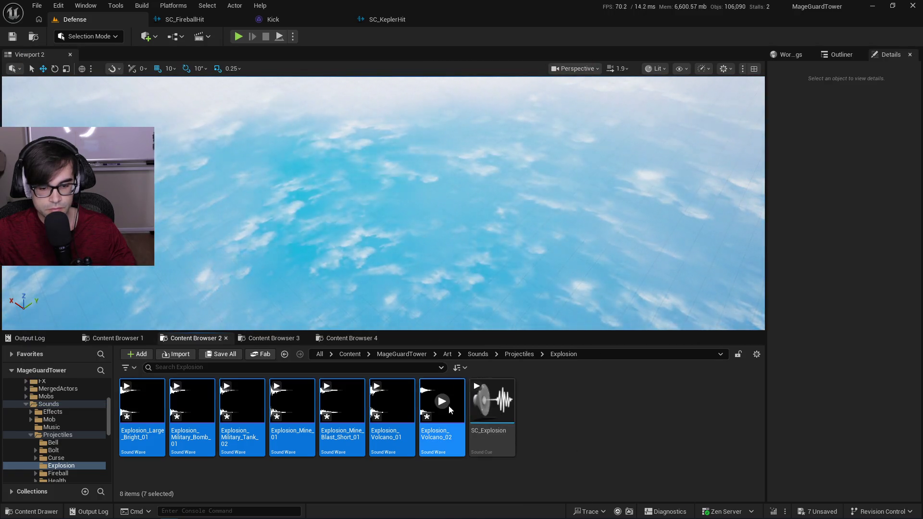
{"action": "left_click", "coordinate": [399, 403]}
{"action": "left_click", "coordinate": [343, 406]}
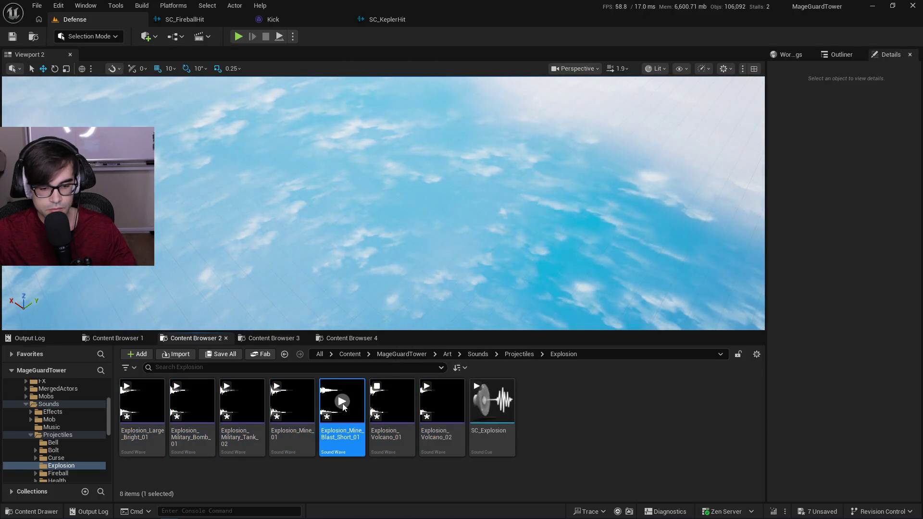
{"action": "left_click", "coordinate": [192, 401]}
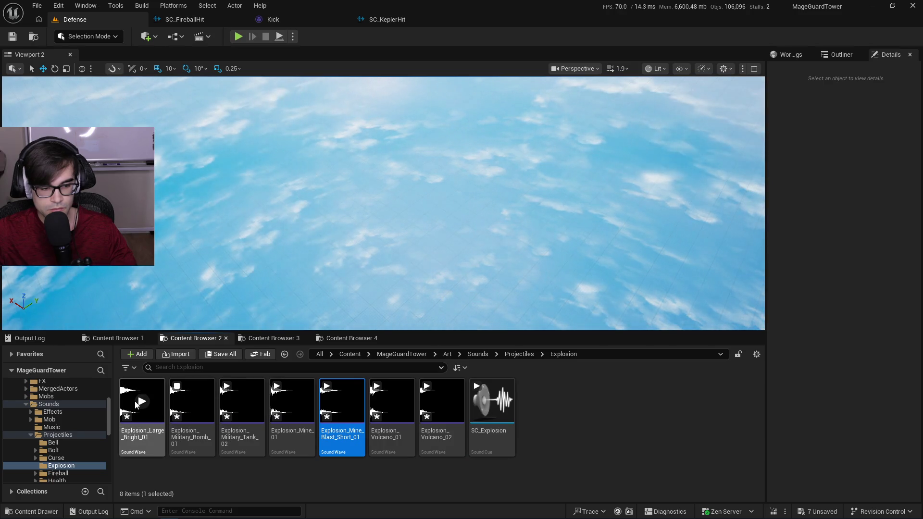
{"action": "left_click", "coordinate": [141, 401]}
{"action": "left_click", "coordinate": [584, 420]}
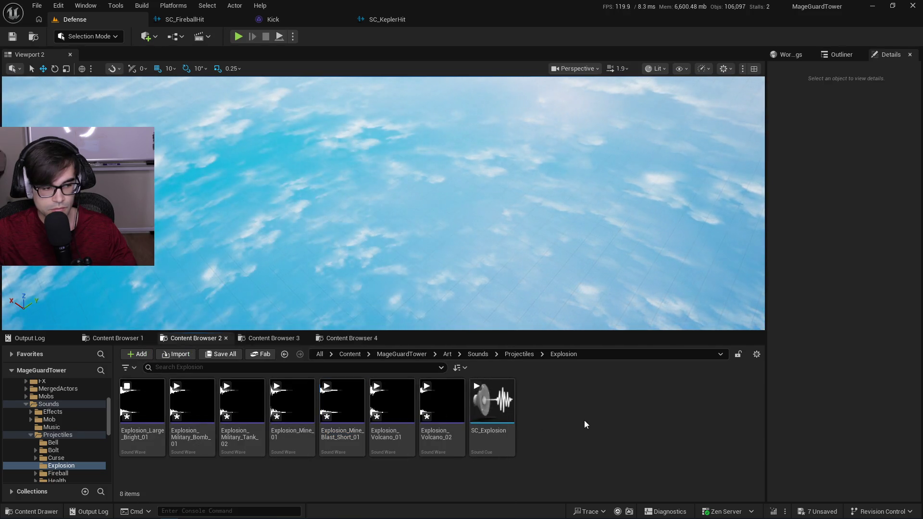
Open SC_Explosion, shift the modulators and mixer, and inspect both modulators' pitch ranges (Pitch Min 0.5).
{"action": "double_click", "coordinate": [492, 413]}
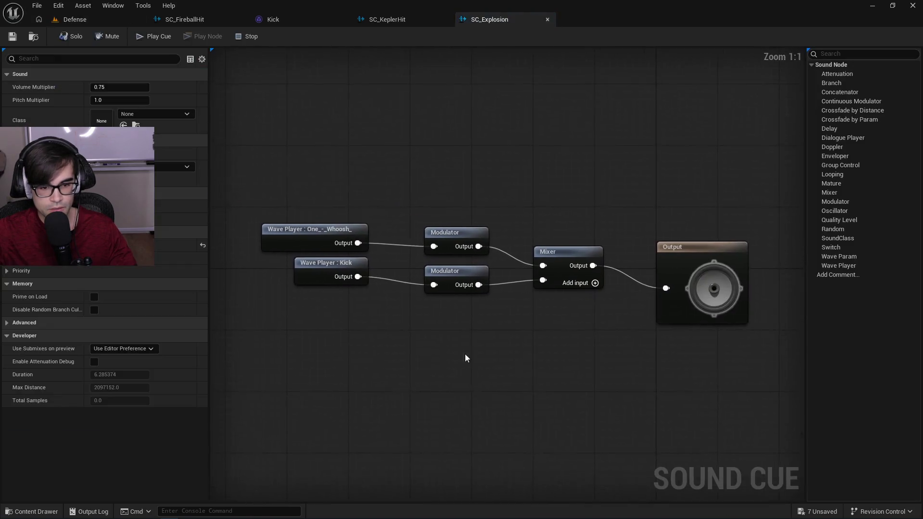
{"action": "left_click_drag", "start_coordinate": [448, 223], "coordinate": [561, 310]}
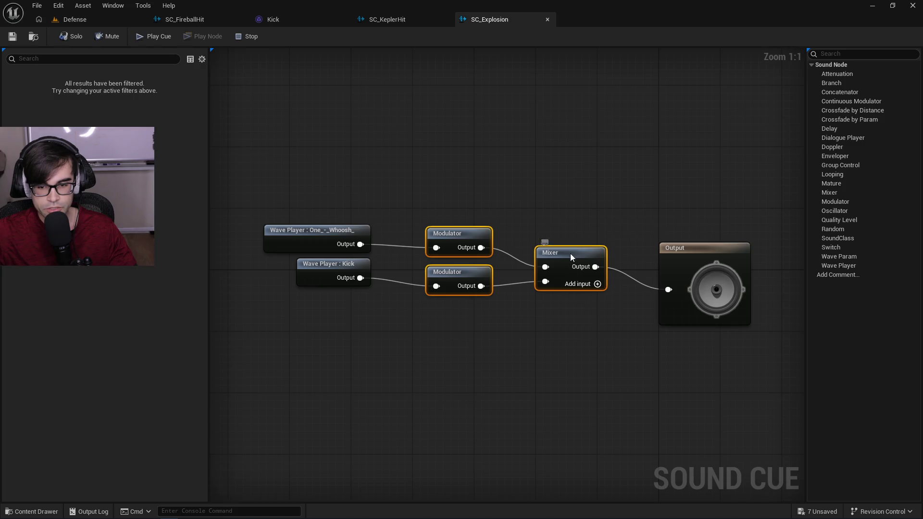
{"action": "left_click_drag", "start_coordinate": [572, 256], "coordinate": [572, 272]}
{"action": "left_click_drag", "start_coordinate": [458, 192], "coordinate": [615, 197]}
{"action": "mouse_move", "coordinate": [616, 228]}
{"action": "left_mouse_down"}
{"action": "mouse_move", "coordinate": [620, 322]}
{"action": "mouse_move", "coordinate": [609, 208]}
{"action": "left_mouse_up"}
{"action": "left_click_drag", "start_coordinate": [613, 155], "coordinate": [612, 354]}
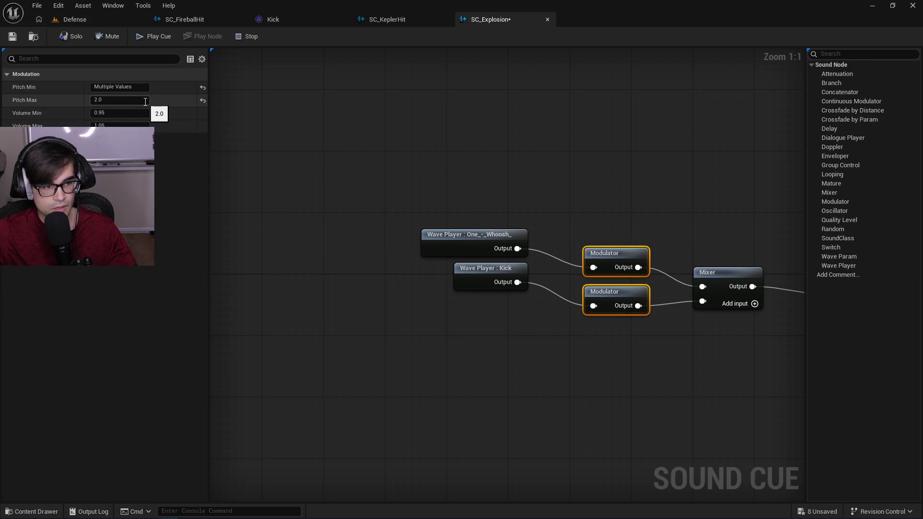
{"action": "left_click", "coordinate": [608, 226]}
{"action": "left_click", "coordinate": [610, 253]}
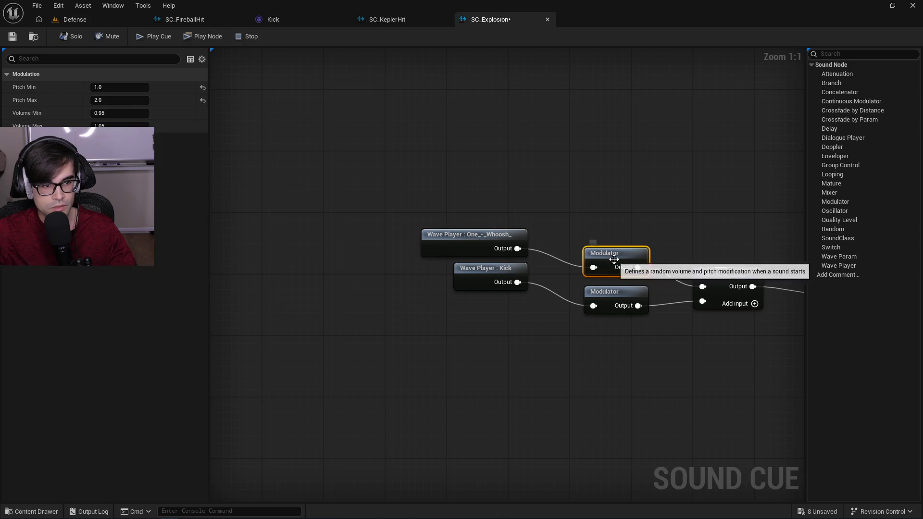
{"action": "left_click", "coordinate": [625, 294]}
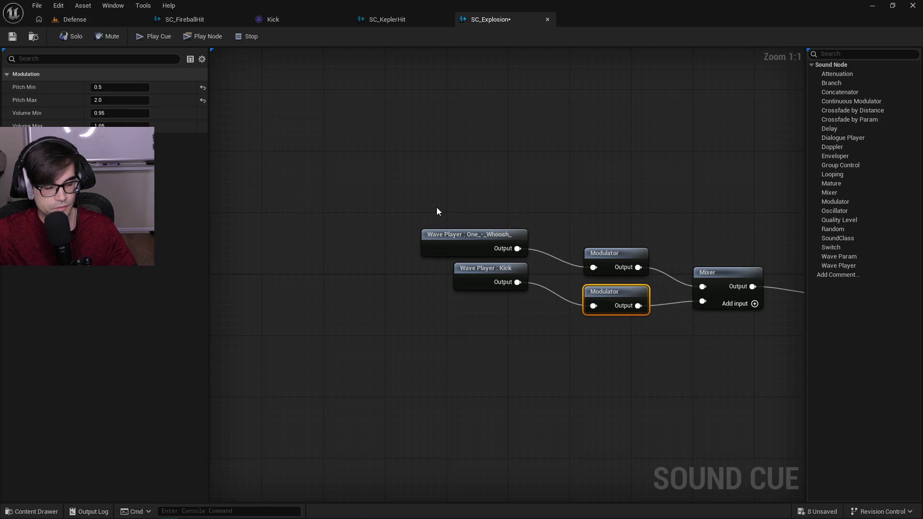
Check the Mixer input volumes and Output settings, then delete the two old wave player nodes.
{"action": "left_click_drag", "start_coordinate": [429, 227], "coordinate": [498, 356]}
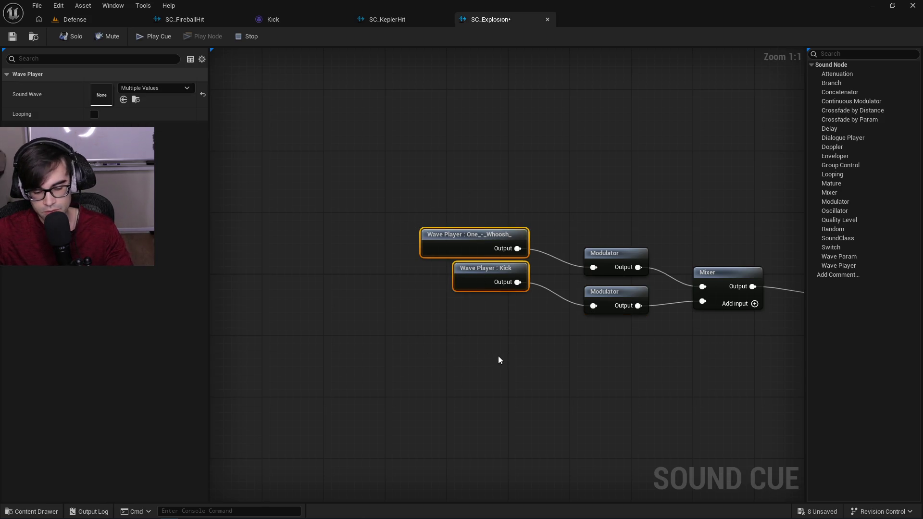
{"action": "left_click", "coordinate": [726, 278]}
{"action": "left_click_drag", "start_coordinate": [726, 278], "coordinate": [453, 230]}
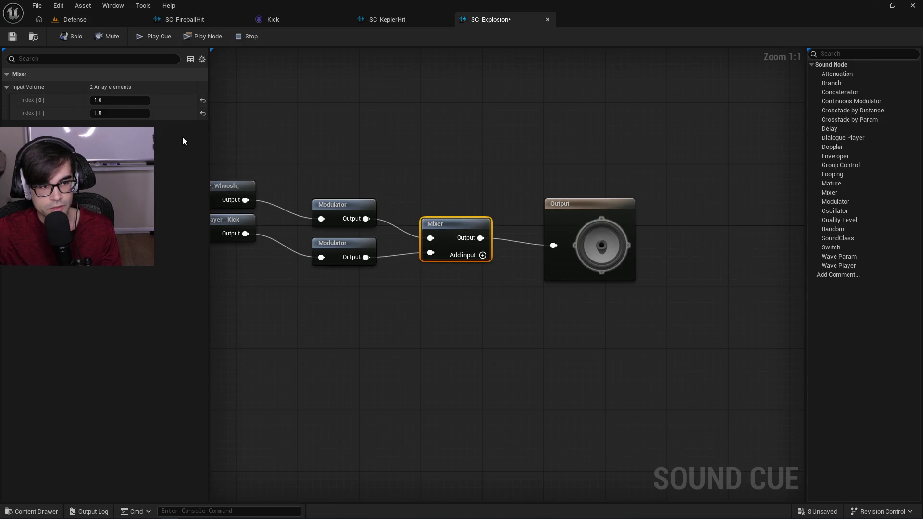
{"action": "left_click_drag", "start_coordinate": [435, 151], "coordinate": [555, 168]}
{"action": "left_click", "coordinate": [711, 225]}
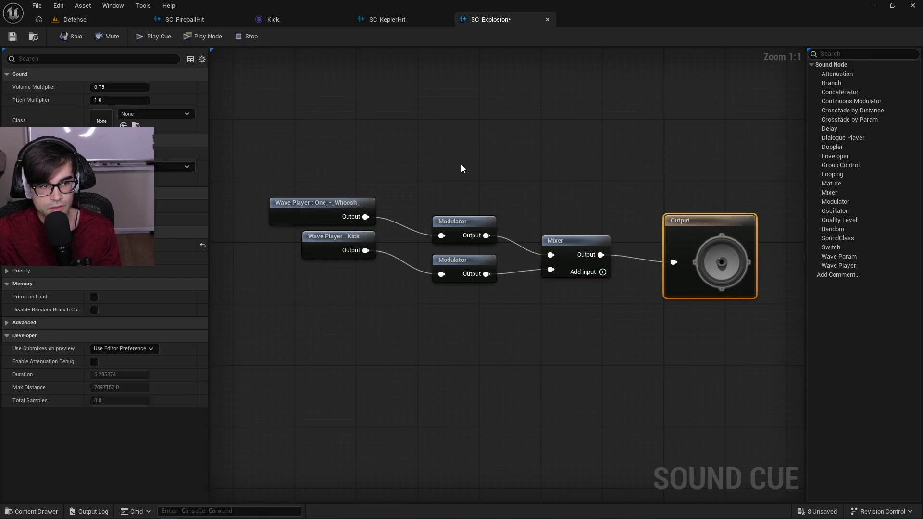
{"action": "left_click_drag", "start_coordinate": [493, 179], "coordinate": [600, 185]}
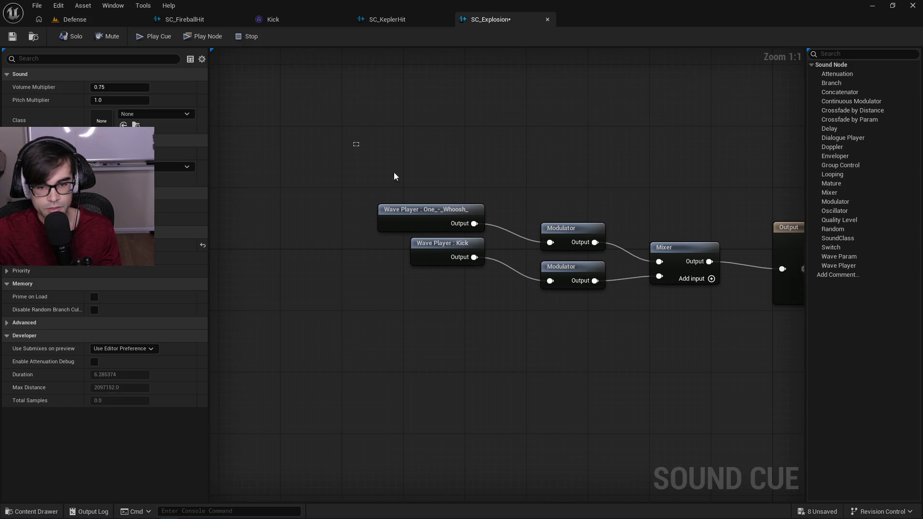
{"action": "left_click_drag", "start_coordinate": [381, 166], "coordinate": [499, 323]}
{"action": "key", "text": "Delete"}
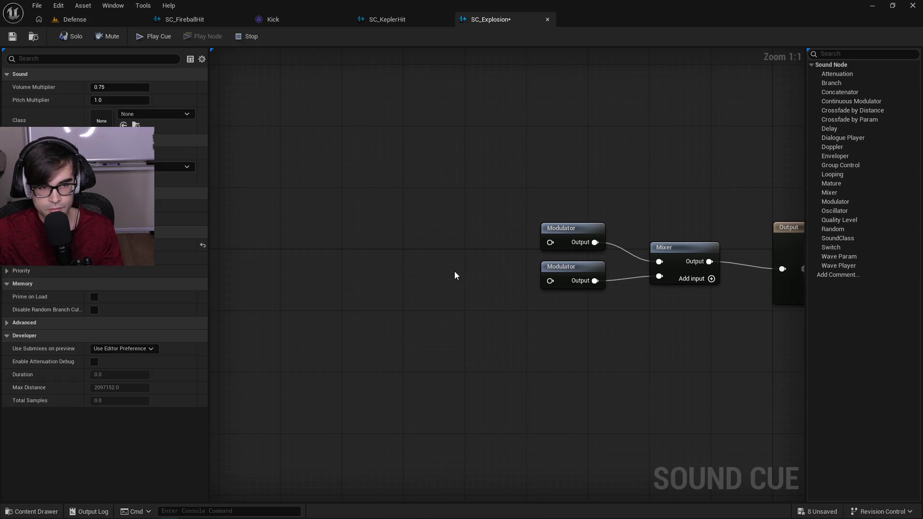
{"action": "left_click", "coordinate": [84, 19]}
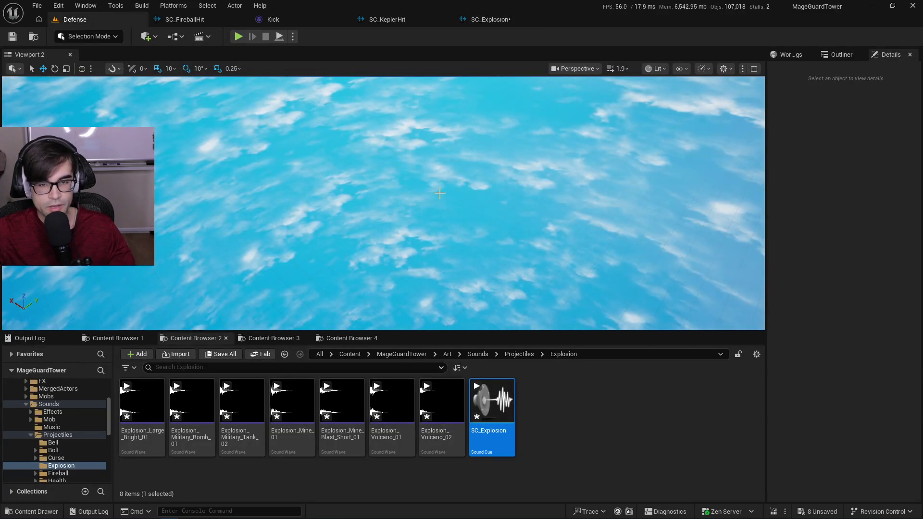
Return to the SC_Explosion graph and browse the Content Drawer into MageGuardTower's Art folder.
{"action": "left_click", "coordinate": [489, 19]}
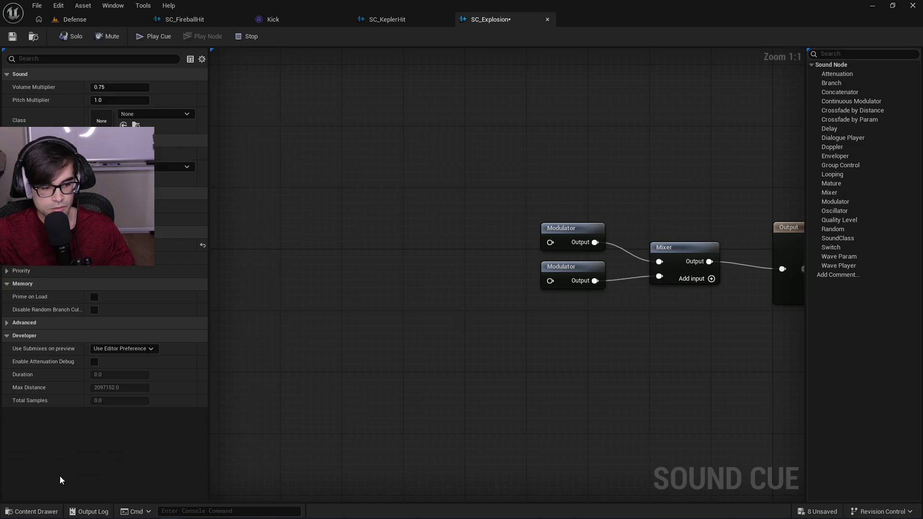
{"action": "left_click", "coordinate": [38, 512]}
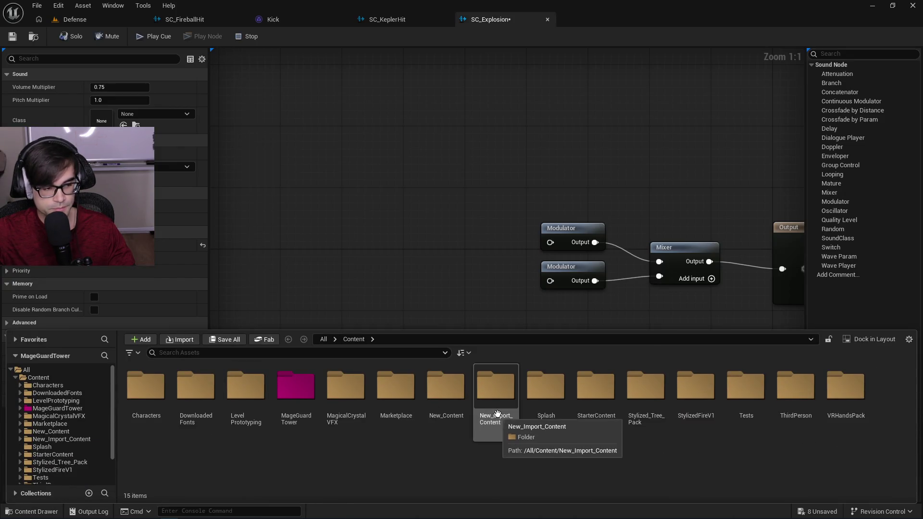
{"action": "double_click", "coordinate": [297, 402]}
{"action": "double_click", "coordinate": [146, 385]}
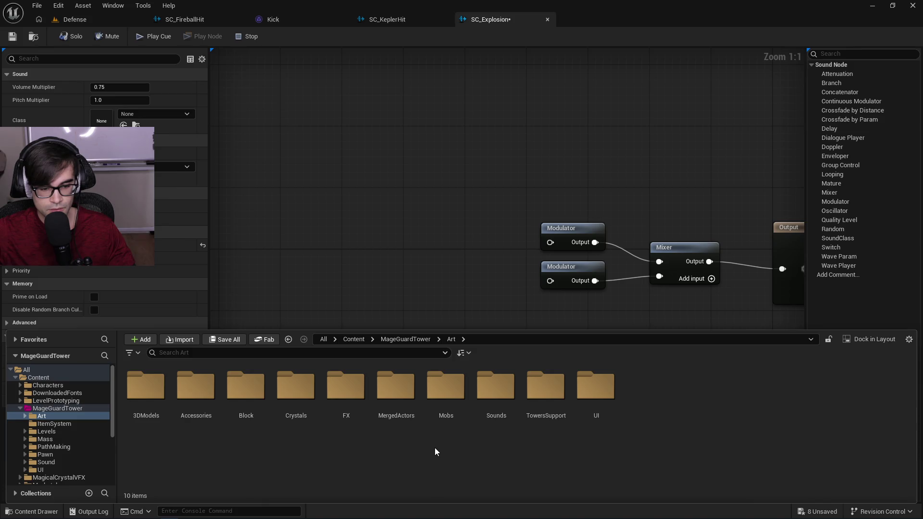
{"action": "double_click", "coordinate": [346, 385]}
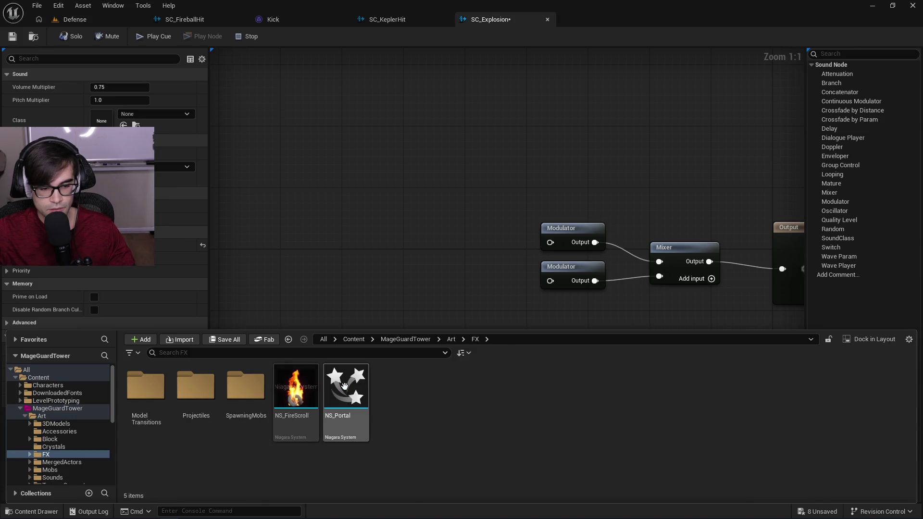
{"action": "left_click", "coordinate": [453, 339]}
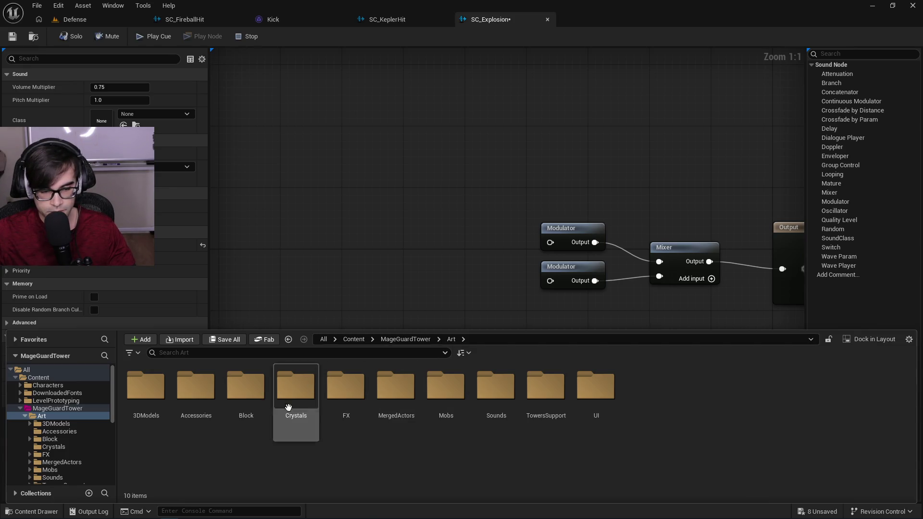
Open Sounds > Projectiles > Explosion and select the seven explosion sound waves.
{"action": "double_click", "coordinate": [483, 384]}
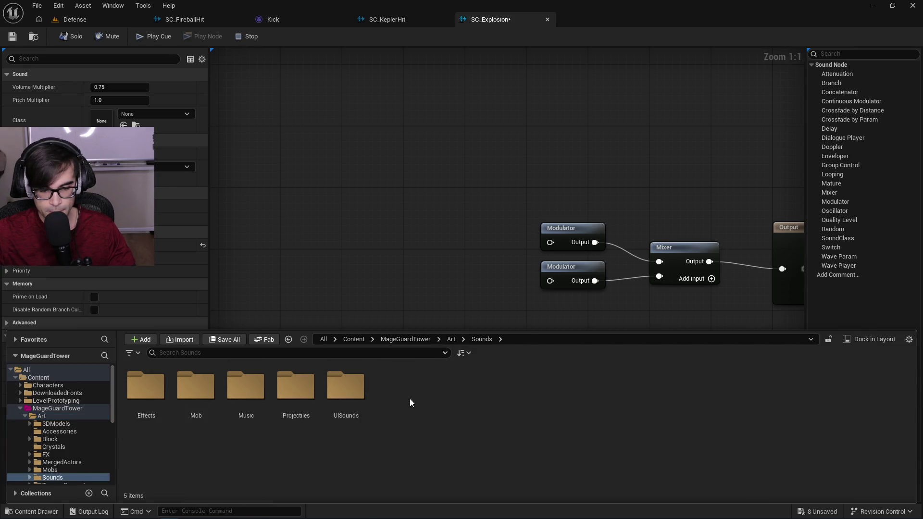
{"action": "double_click", "coordinate": [296, 387]}
{"action": "double_click", "coordinate": [298, 387]}
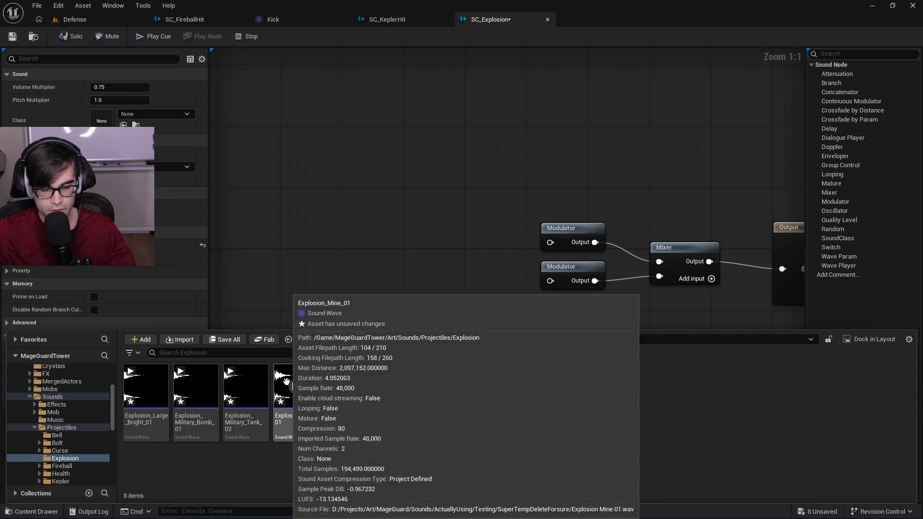
{"action": "left_click", "coordinate": [136, 409]}
{"action": "left_click", "coordinate": [442, 390], "text": "shift"}
Drop the seven explosion waves into the graph as Wave Players and move the two Modulators beside them.
{"action": "mouse_move", "coordinate": [443, 389]}
{"action": "left_mouse_down"}
{"action": "mouse_move", "coordinate": [403, 251]}
{"action": "mouse_move", "coordinate": [388, 253]}
{"action": "left_mouse_up"}
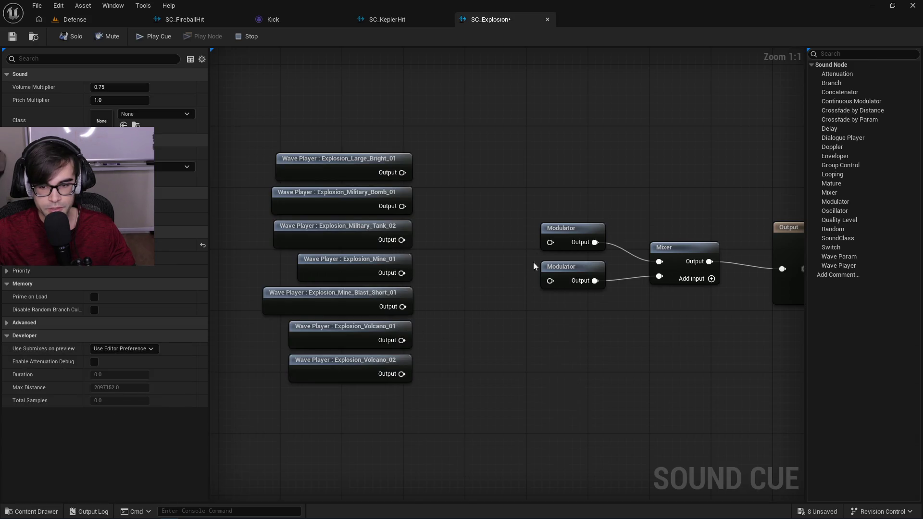
{"action": "left_click_drag", "start_coordinate": [568, 289], "coordinate": [570, 288]}
{"action": "left_click_drag", "start_coordinate": [572, 236], "coordinate": [496, 163]}
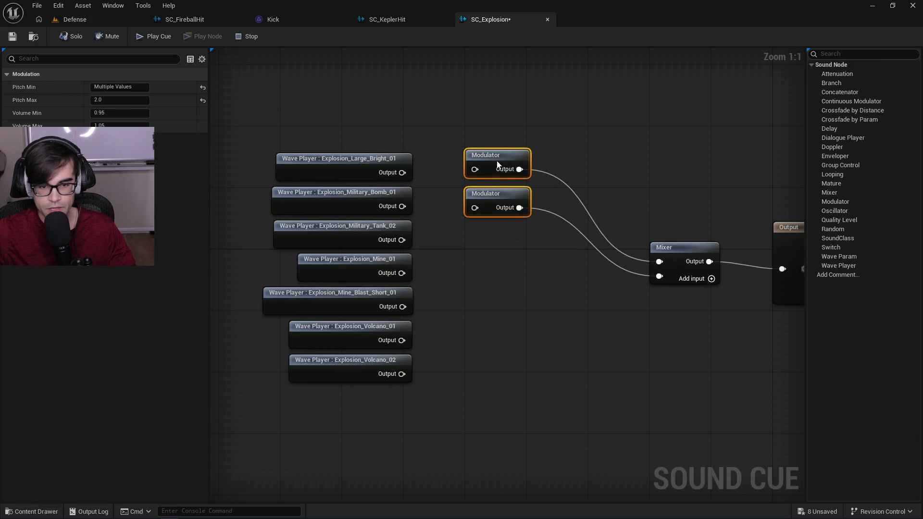
Paste copies of the Modulators to build a column of seven.
{"action": "key", "text": "ctrl+v"}
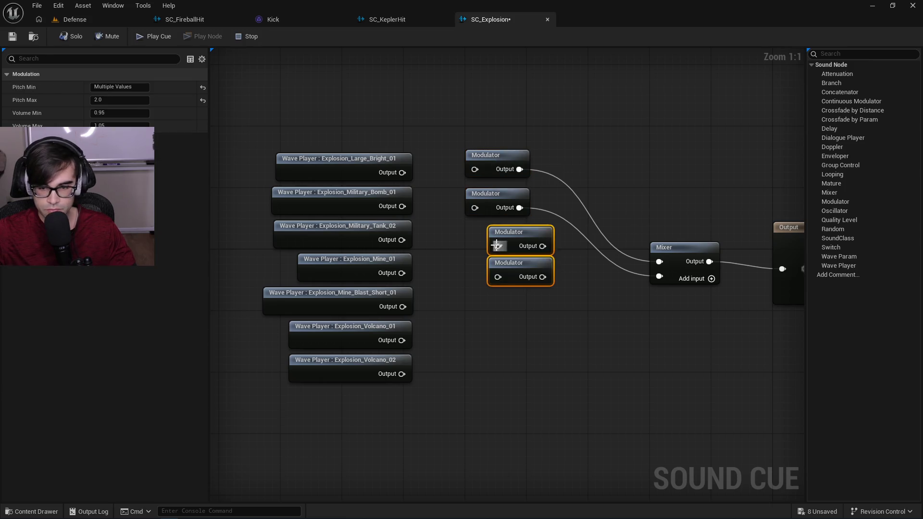
{"action": "left_click_drag", "start_coordinate": [516, 236], "coordinate": [490, 234]}
{"action": "key", "text": "ctrl+v"}
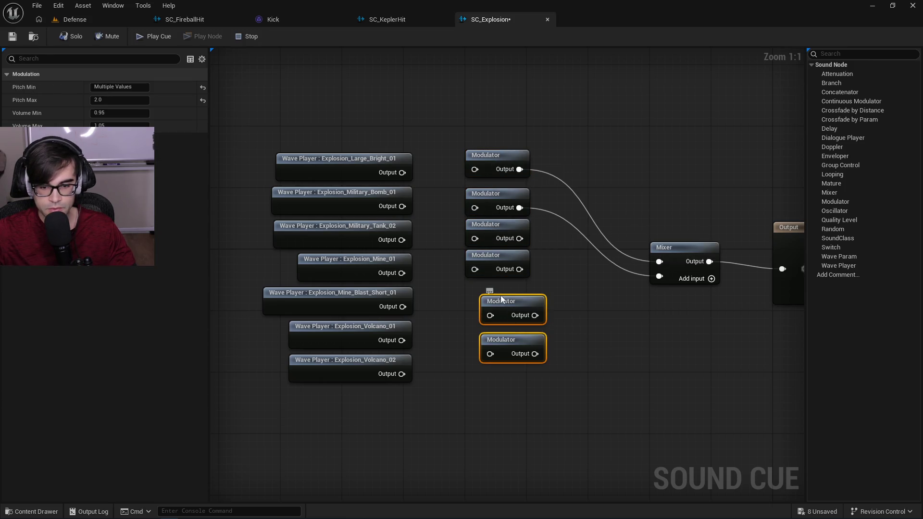
{"action": "left_click_drag", "start_coordinate": [483, 320], "coordinate": [468, 304]}
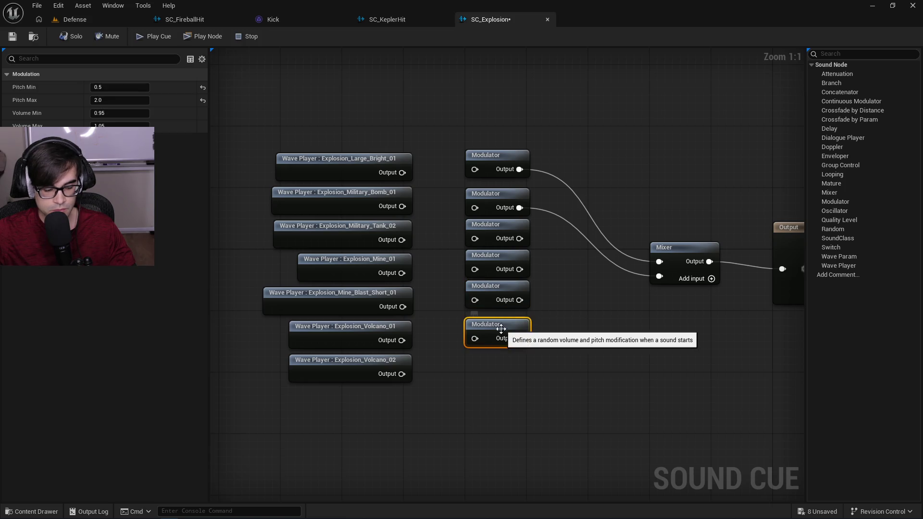
{"action": "key", "text": "ctrl+v"}
{"action": "mouse_move", "coordinate": [503, 381]}
{"action": "left_mouse_down"}
{"action": "mouse_move", "coordinate": [492, 358]}
{"action": "mouse_move", "coordinate": [492, 366]}
{"action": "left_mouse_up"}
Wire Volcano_02, Volcano_01, Mine_Blast_Short_01, Mine_01, Military_Tank_02 and Large_Bright_01 into their Modulators.
{"action": "left_click_drag", "start_coordinate": [400, 379], "coordinate": [475, 380]}
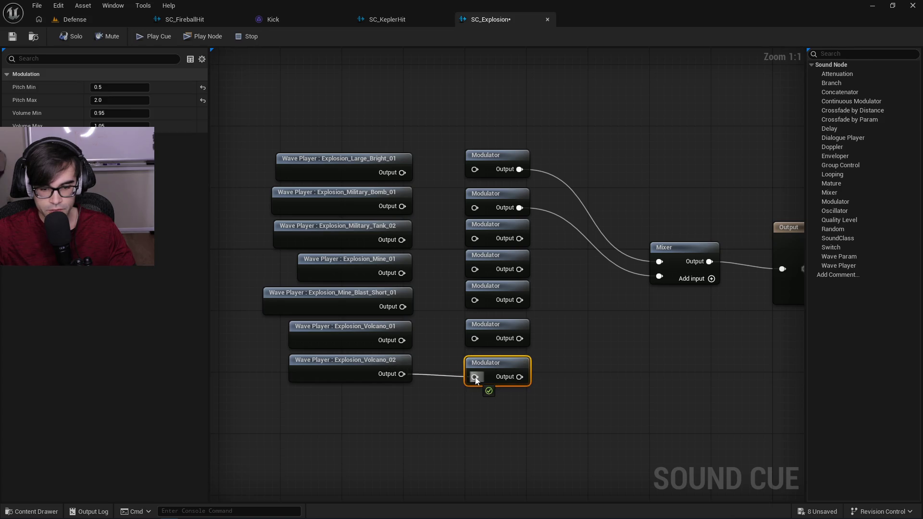
{"action": "left_click_drag", "start_coordinate": [402, 338], "coordinate": [476, 339]}
{"action": "left_click_drag", "start_coordinate": [391, 313], "coordinate": [480, 301]}
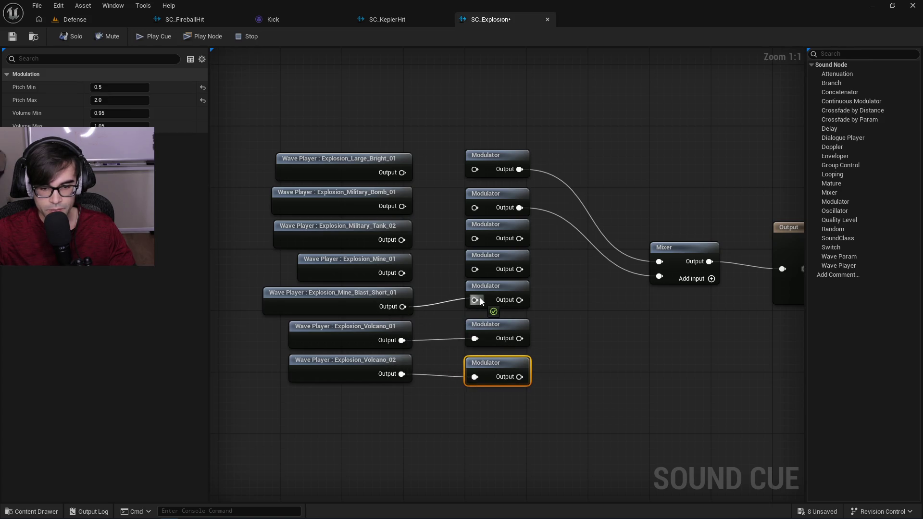
{"action": "left_click_drag", "start_coordinate": [402, 273], "coordinate": [478, 272]}
{"action": "left_click_drag", "start_coordinate": [429, 239], "coordinate": [478, 243]}
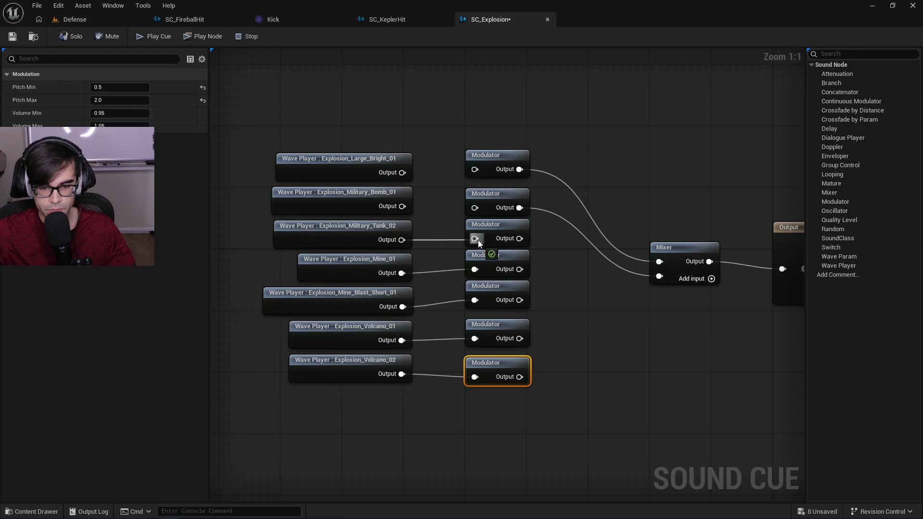
{"action": "left_click_drag", "start_coordinate": [401, 179], "coordinate": [476, 174]}
Add three Mixer inputs and connect Modulators three through seven to the Mixer.
{"action": "left_click", "coordinate": [710, 279]}
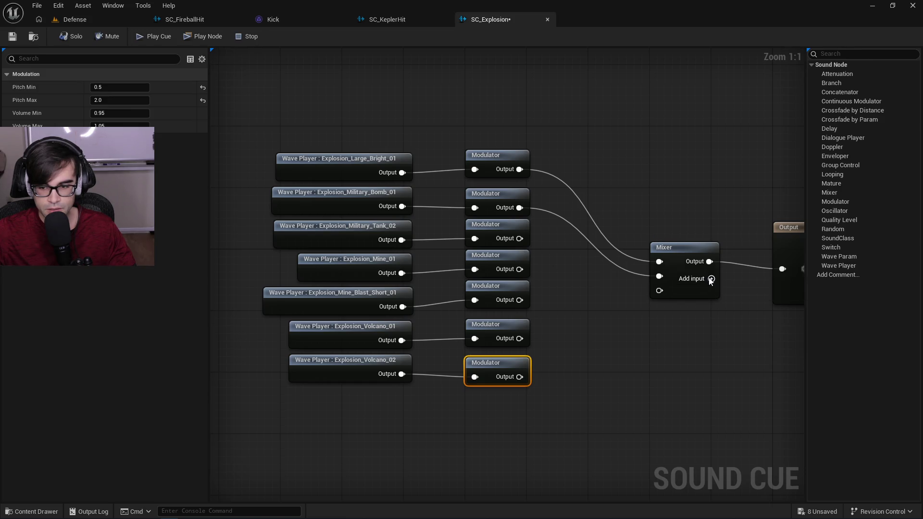
{"action": "left_click", "coordinate": [711, 279]}
{"action": "left_click", "coordinate": [710, 278]}
{"action": "left_click", "coordinate": [711, 279]}
{"action": "left_click", "coordinate": [711, 279]}
{"action": "left_click_drag", "start_coordinate": [519, 238], "coordinate": [660, 290]}
{"action": "left_click_drag", "start_coordinate": [519, 270], "coordinate": [660, 304]}
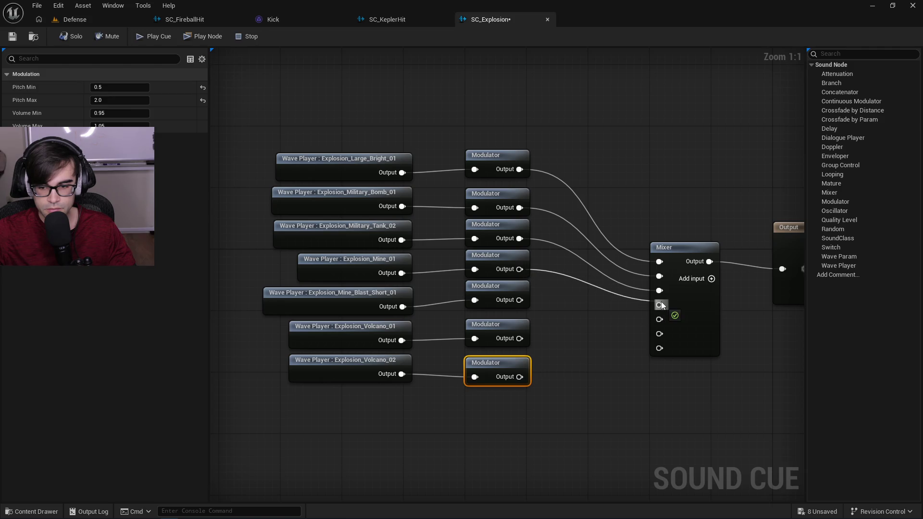
{"action": "left_click_drag", "start_coordinate": [519, 300], "coordinate": [659, 319]}
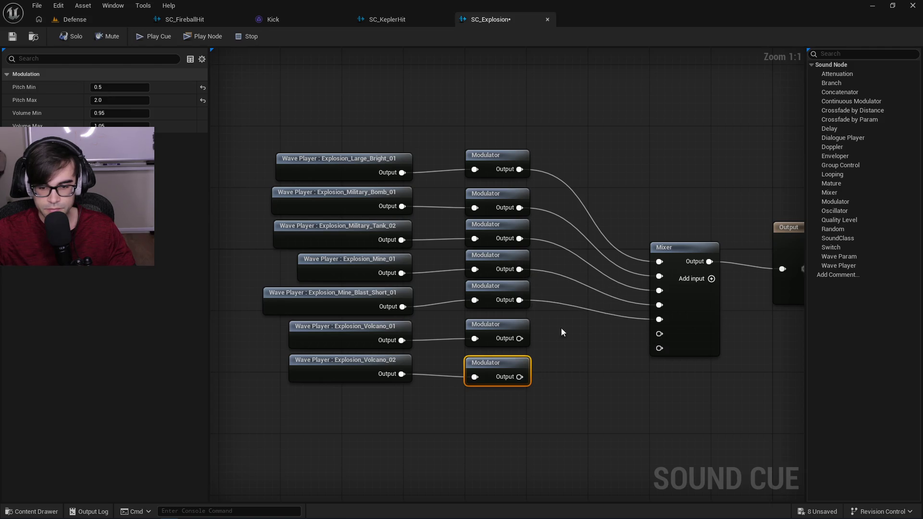
{"action": "mouse_move", "coordinate": [520, 339]}
{"action": "left_mouse_down"}
{"action": "mouse_move", "coordinate": [660, 347]}
{"action": "mouse_move", "coordinate": [660, 334]}
{"action": "left_mouse_up"}
{"action": "mouse_move", "coordinate": [518, 377]}
{"action": "left_mouse_down"}
{"action": "mouse_move", "coordinate": [656, 365]}
{"action": "mouse_move", "coordinate": [660, 348]}
{"action": "left_mouse_up"}
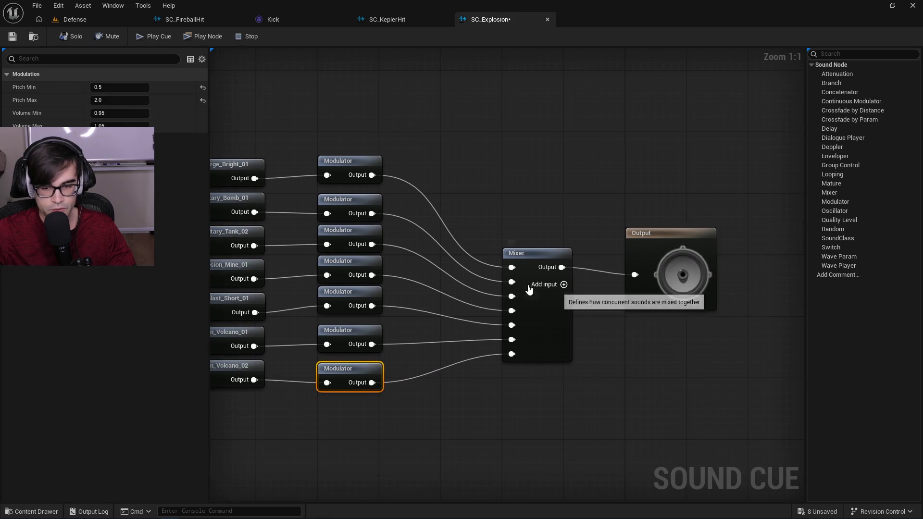
Play the SC_Explosion cue eight times in a row to audition the seven-layer mix.
{"action": "left_click", "coordinate": [143, 36]}
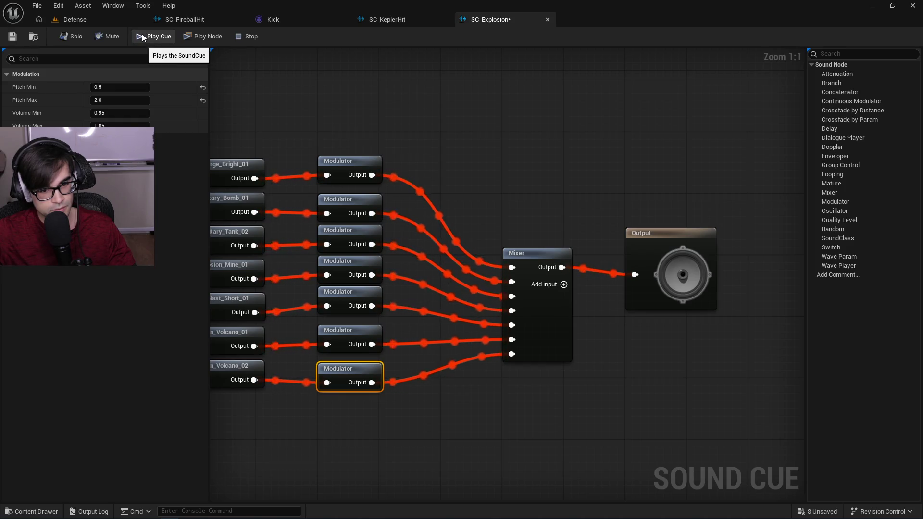
{"action": "left_click", "coordinate": [142, 34]}
{"action": "left_click", "coordinate": [142, 34]}
{"action": "left_click", "coordinate": [143, 34]}
{"action": "left_click", "coordinate": [142, 34]}
{"action": "left_click", "coordinate": [142, 34]}
{"action": "left_click", "coordinate": [142, 34]}
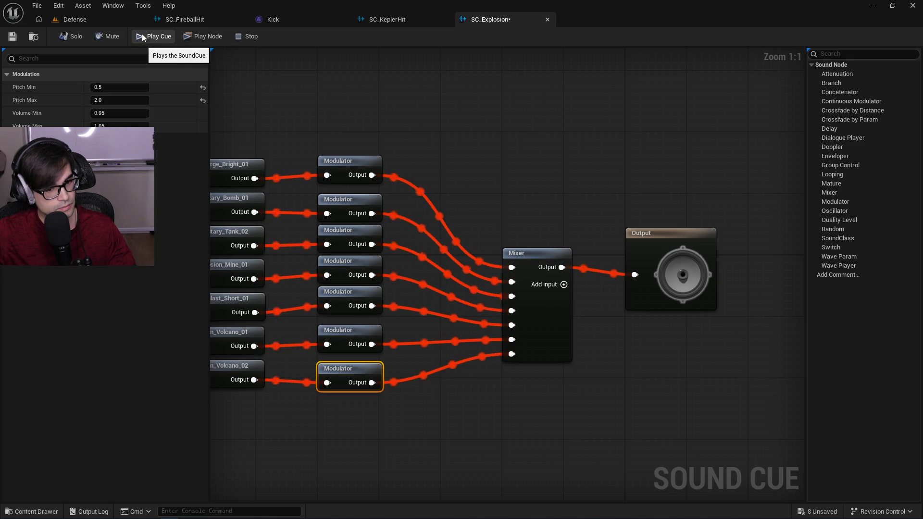
{"action": "left_click", "coordinate": [143, 33]}
{"action": "left_click_drag", "start_coordinate": [262, 121], "coordinate": [431, 126]}
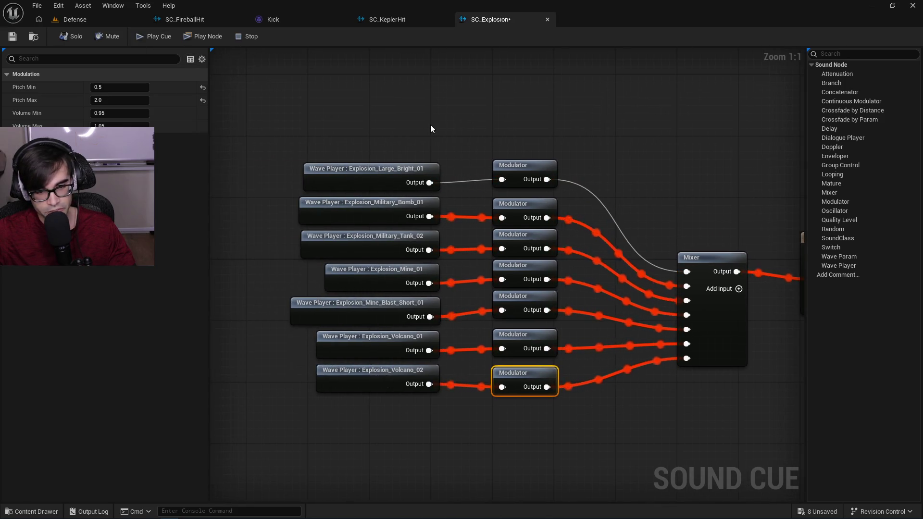
Replay the full cue and inspect the pitch settings of the first four Modulators.
{"action": "left_click", "coordinate": [147, 39]}
{"action": "left_click", "coordinate": [147, 39]}
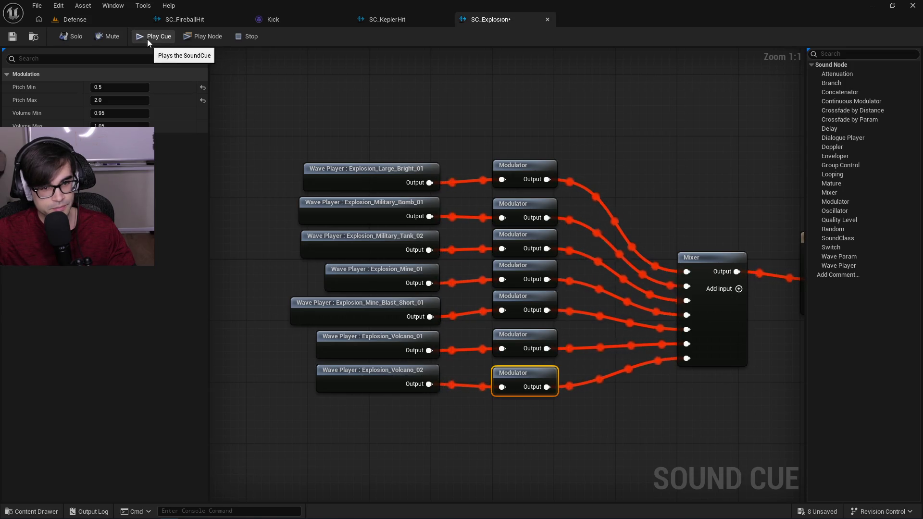
{"action": "left_click", "coordinate": [147, 39]}
{"action": "left_click", "coordinate": [147, 39]}
{"action": "left_click", "coordinate": [523, 165]}
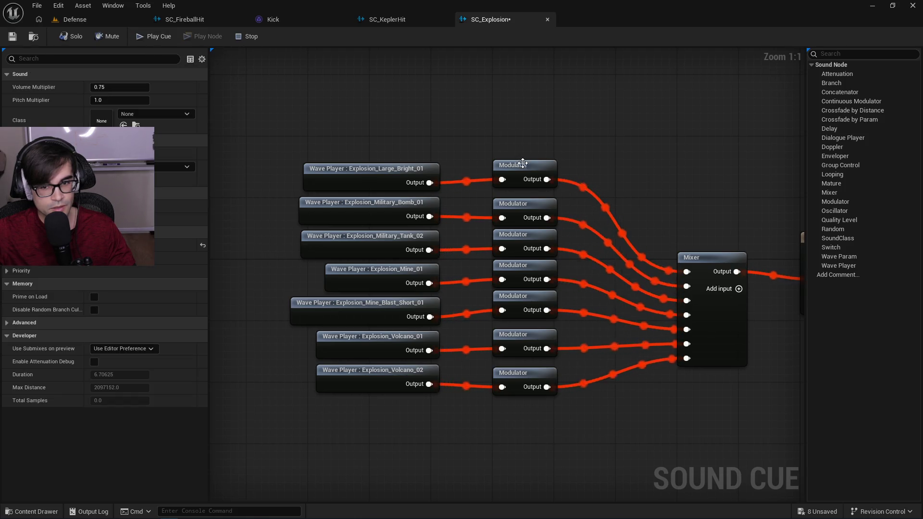
{"action": "left_click", "coordinate": [526, 217]}
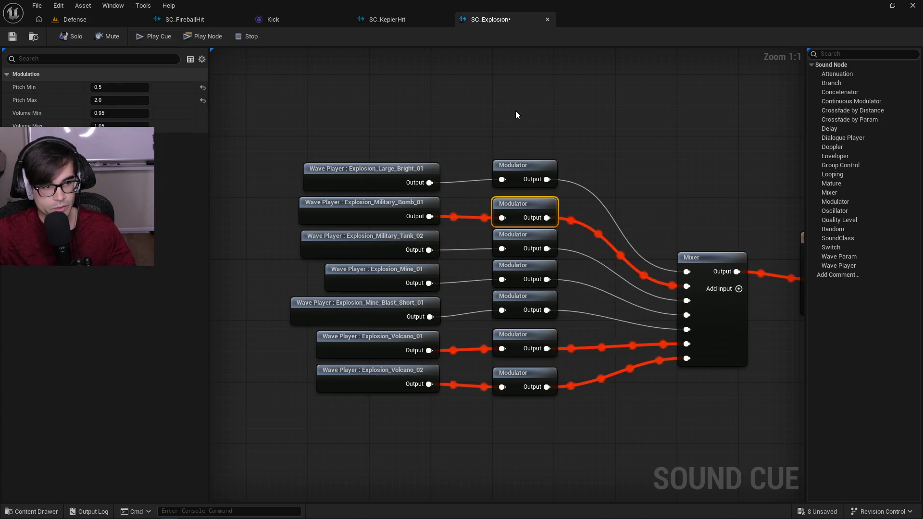
{"action": "left_click", "coordinate": [524, 234]}
{"action": "left_click", "coordinate": [528, 264]}
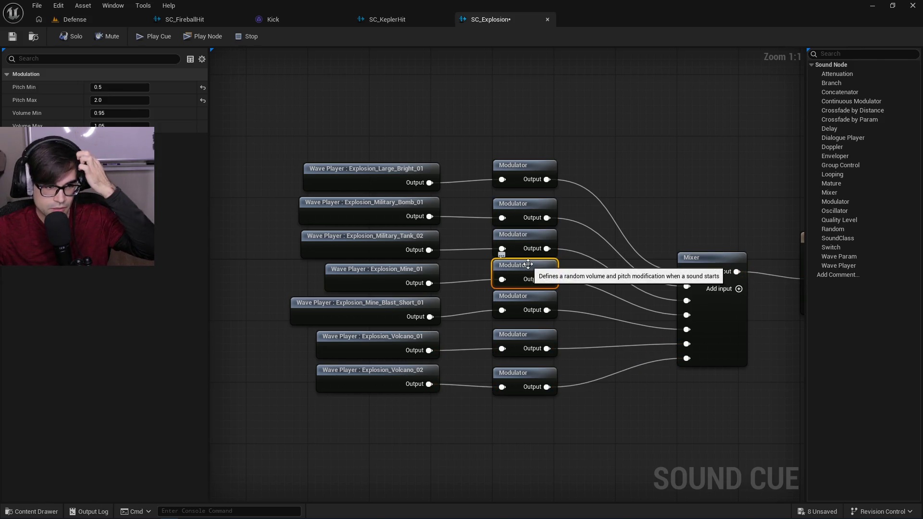
{"action": "left_click", "coordinate": [151, 37]}
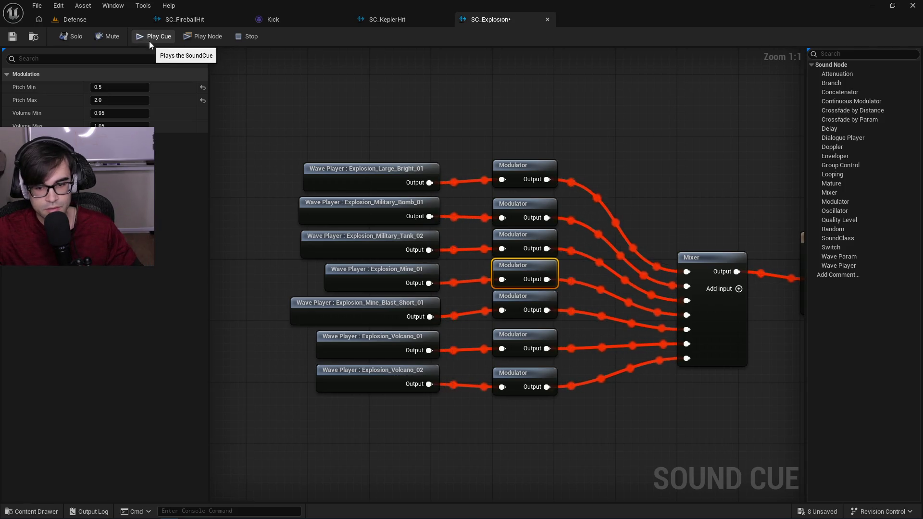
Preview the first, second and third Modulator branches individually, then edit the third's Pitch Min.
{"action": "left_click", "coordinate": [525, 166]}
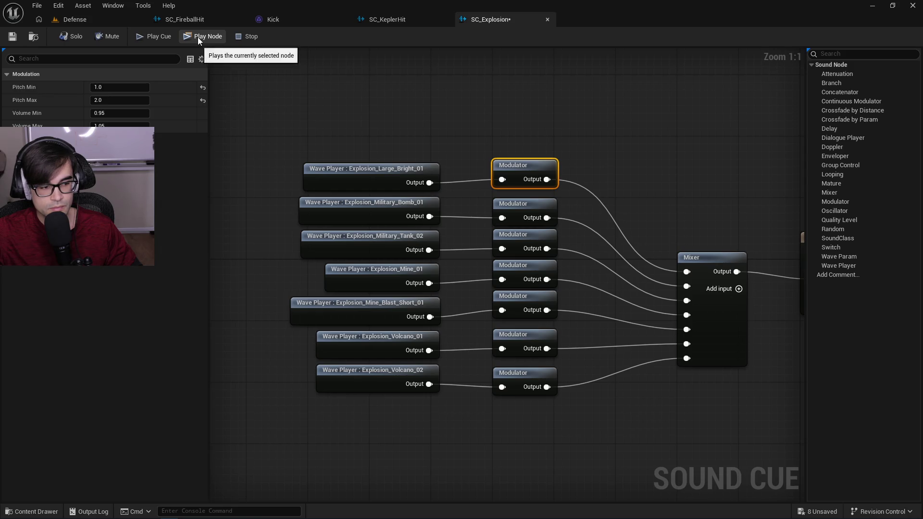
{"action": "left_click", "coordinate": [198, 37]}
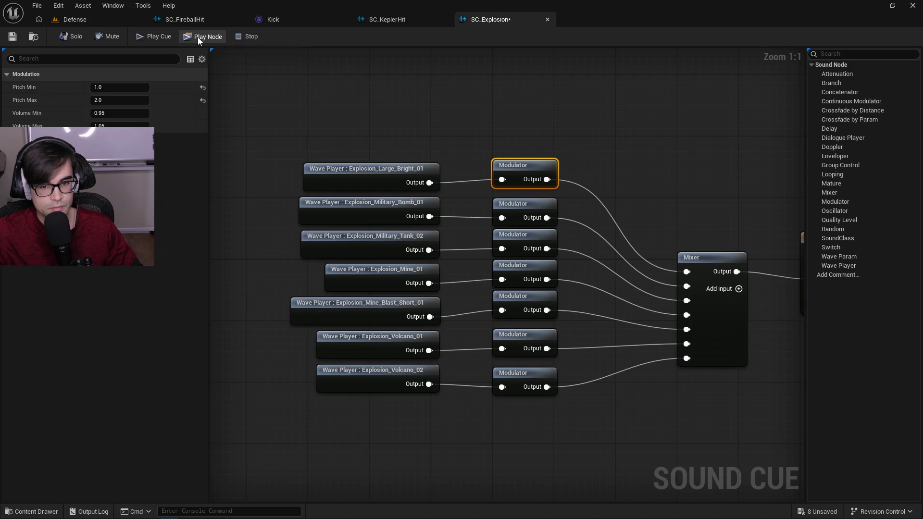
{"action": "left_click", "coordinate": [518, 204]}
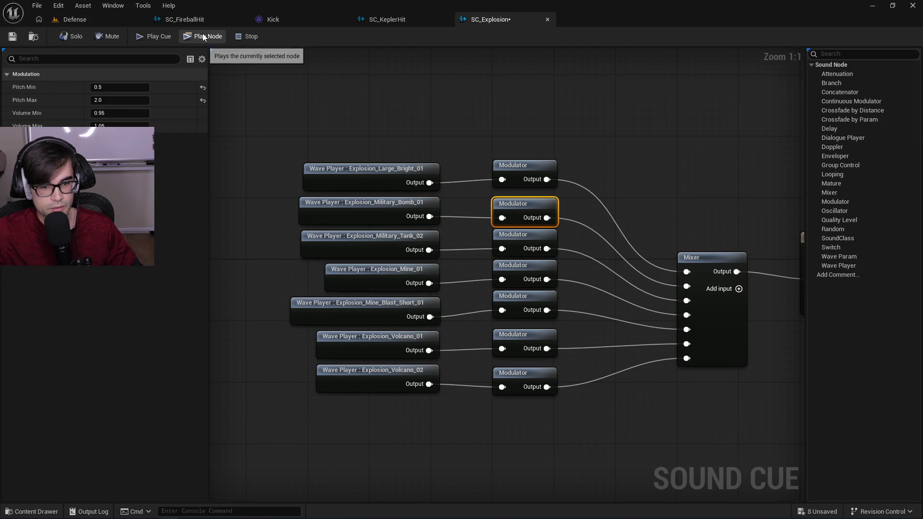
{"action": "left_click", "coordinate": [203, 35]}
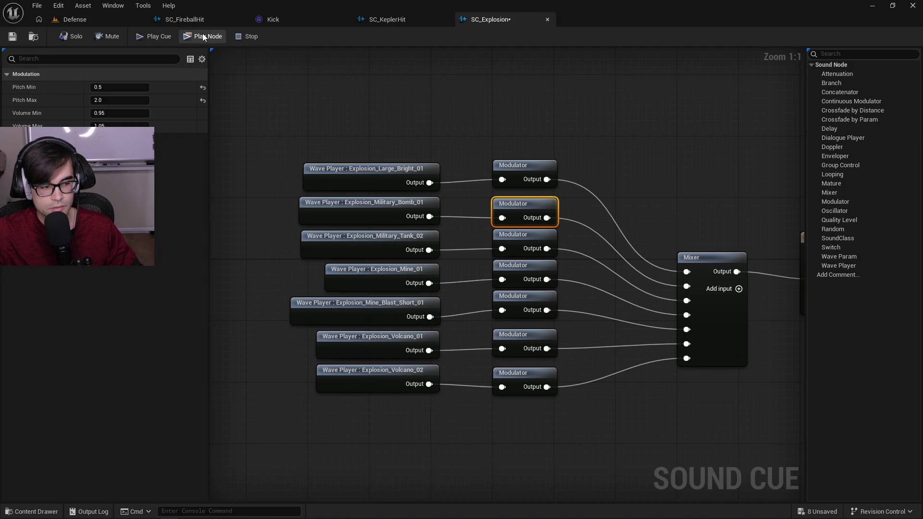
{"action": "left_click", "coordinate": [519, 235]}
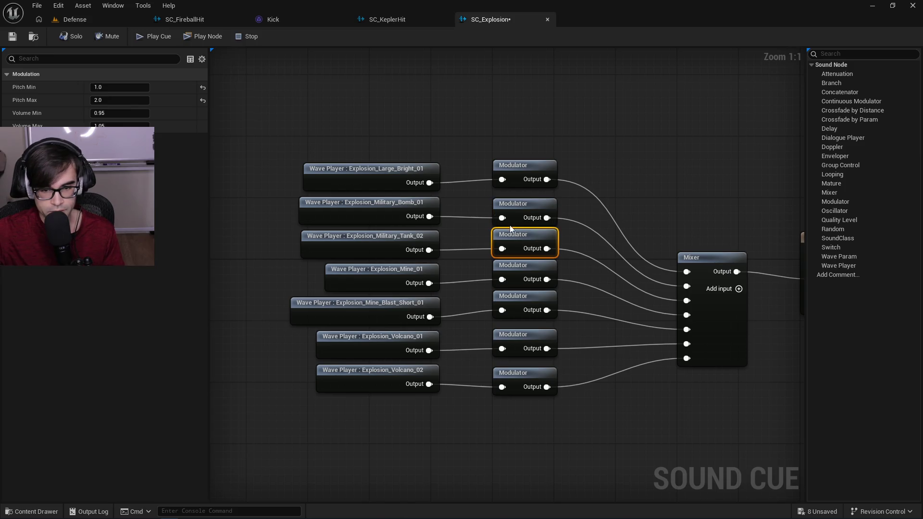
{"action": "left_click", "coordinate": [190, 37]}
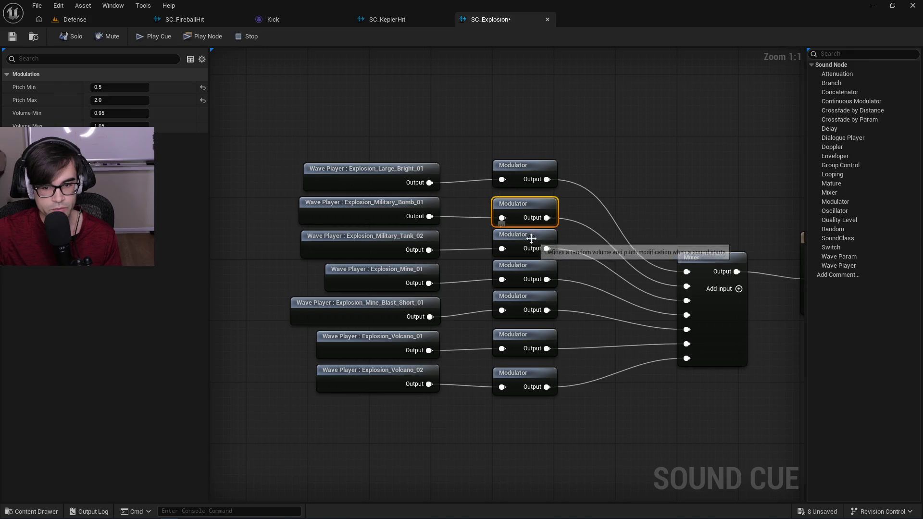
{"action": "left_click", "coordinate": [145, 87]}
Set the Military_Tank_02 modulator's Pitch Min to 0.5, then repeatedly audition the fourth Modulator's branch.
{"action": "type", "text": "0.5"}
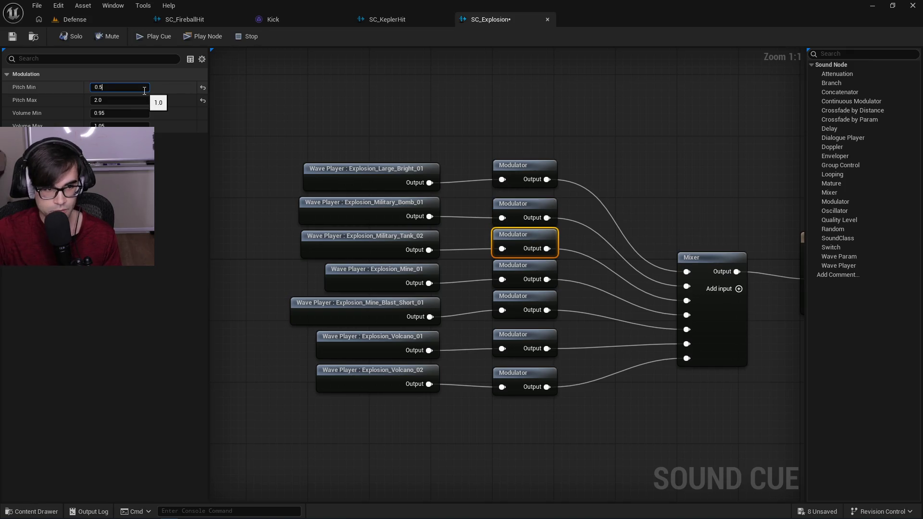
{"action": "left_click", "coordinate": [526, 267]}
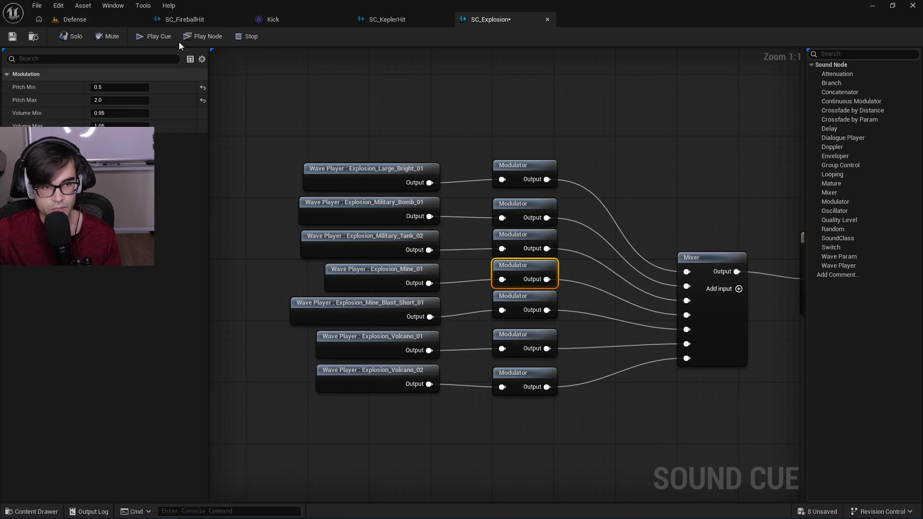
{"action": "left_click", "coordinate": [193, 36]}
{"action": "left_click", "coordinate": [193, 36]}
{"action": "left_click", "coordinate": [193, 36]}
{"action": "left_click", "coordinate": [192, 36]}
{"action": "left_click", "coordinate": [193, 36]}
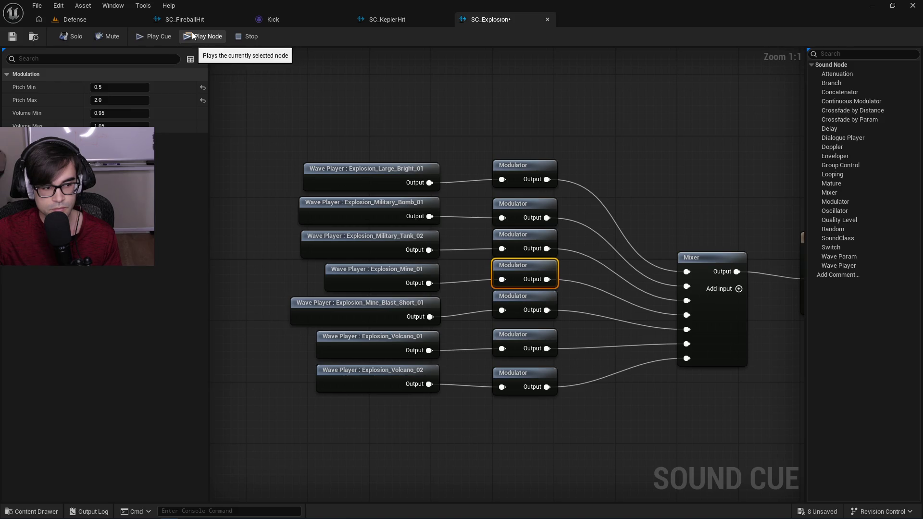
{"action": "left_click", "coordinate": [192, 36]}
{"action": "left_click", "coordinate": [193, 36]}
{"action": "left_click", "coordinate": [192, 36]}
{"action": "left_click", "coordinate": [192, 36]}
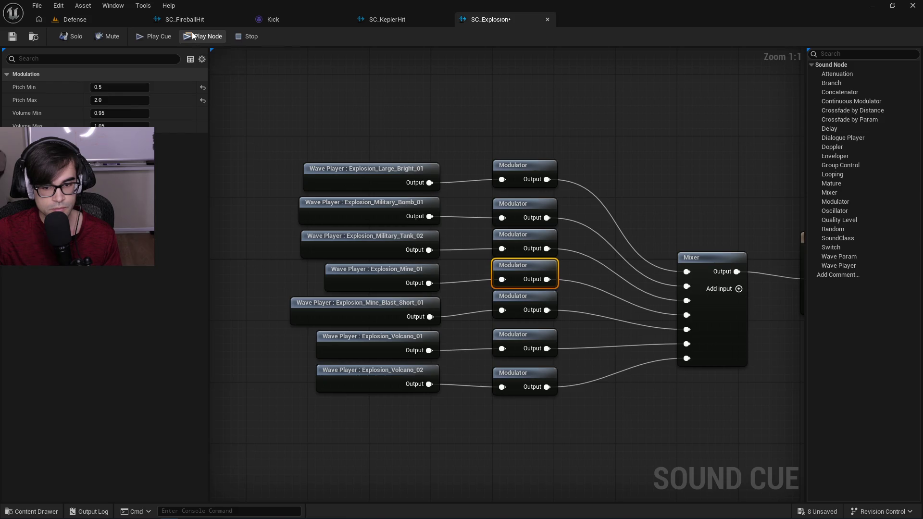
{"action": "left_click", "coordinate": [193, 36]}
{"action": "left_click", "coordinate": [193, 36]}
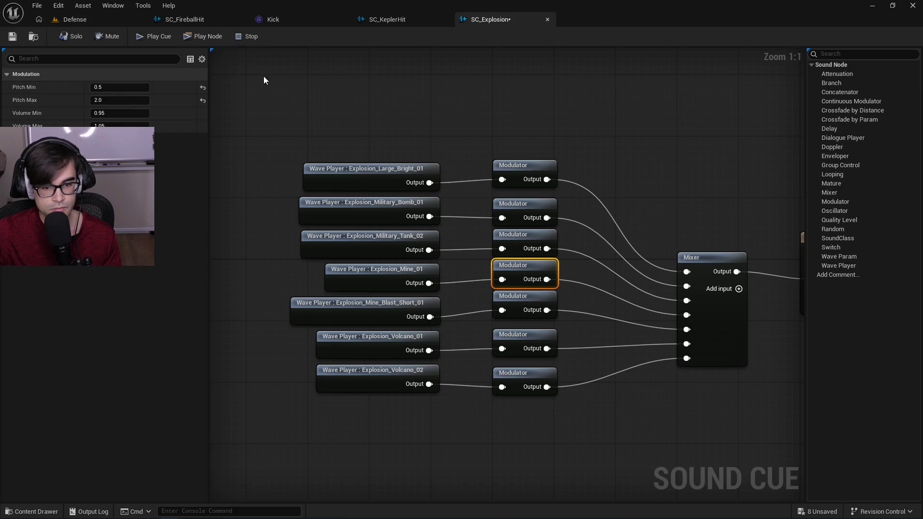
Adjust the fifth Modulator's minimum pitch and audition its branch repeatedly.
{"action": "left_click", "coordinate": [523, 301]}
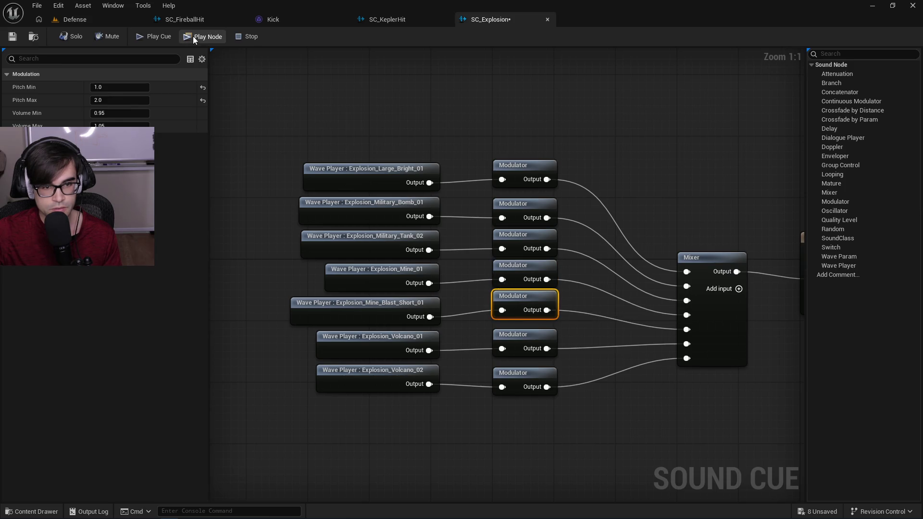
{"action": "left_click", "coordinate": [193, 36]}
{"action": "left_click", "coordinate": [192, 36]}
{"action": "left_click", "coordinate": [193, 36]}
{"action": "left_click", "coordinate": [105, 88]}
{"action": "type", "text": "0.5"}
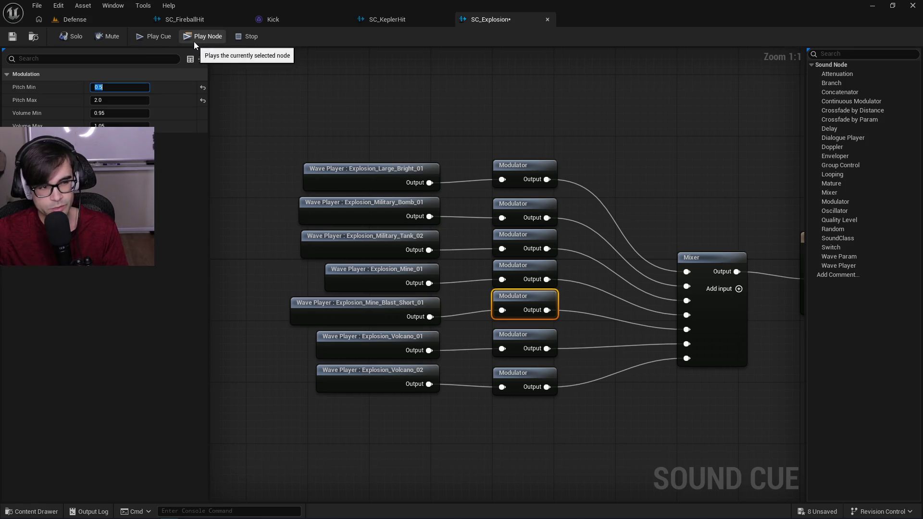
{"action": "left_click", "coordinate": [200, 39]}
{"action": "left_click", "coordinate": [199, 39]}
{"action": "left_click", "coordinate": [199, 39]}
{"action": "left_click", "coordinate": [200, 38]}
{"action": "type", "text": "1"}
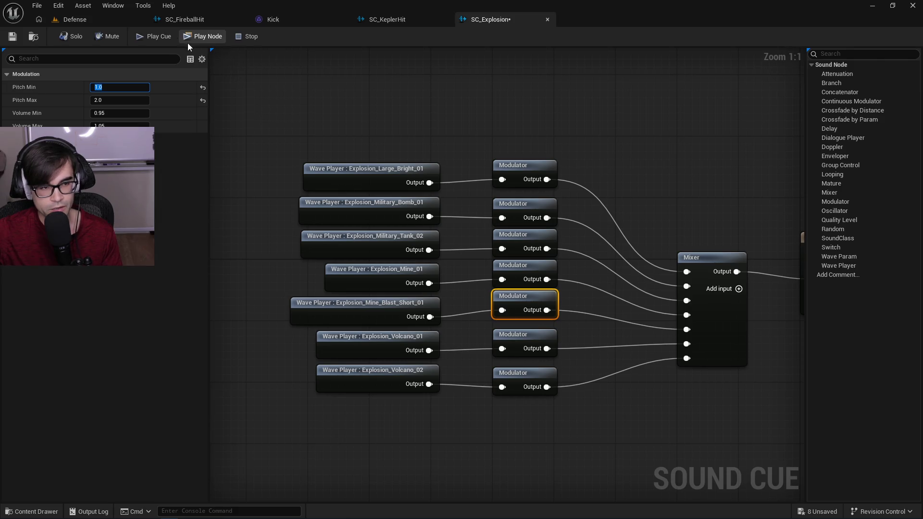
{"action": "left_click", "coordinate": [201, 36]}
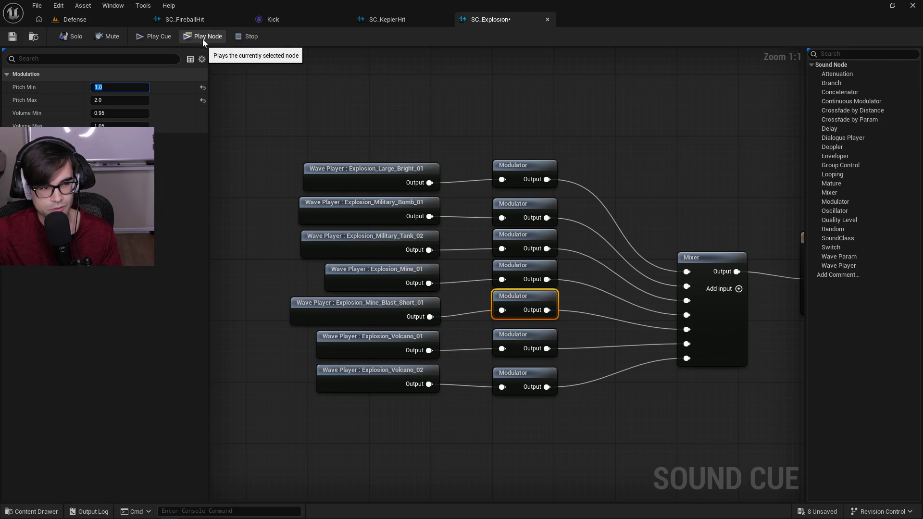
{"action": "left_click", "coordinate": [192, 38]}
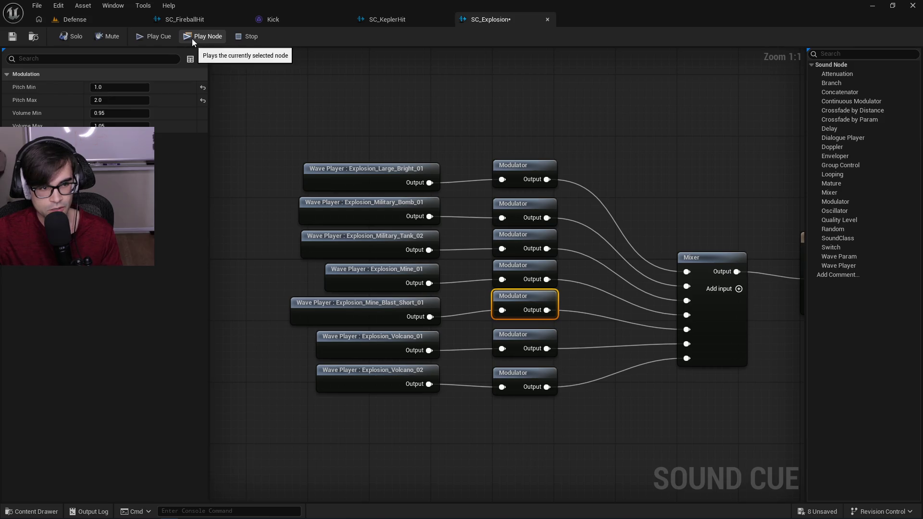
Preview the Volcano_01 modulator's branch and check the Volcano_02 modulator and Mixer settings.
{"action": "left_click", "coordinate": [525, 334]}
{"action": "left_click", "coordinate": [205, 38]}
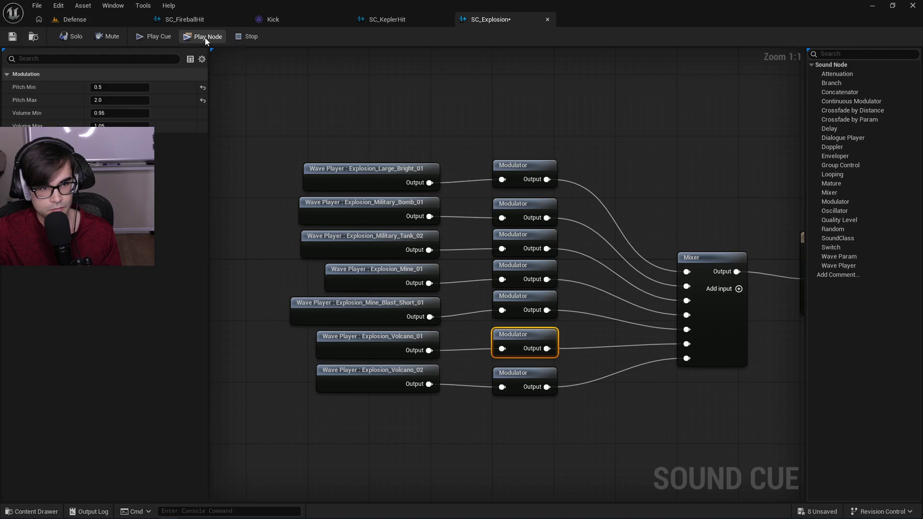
{"action": "left_click", "coordinate": [518, 382]}
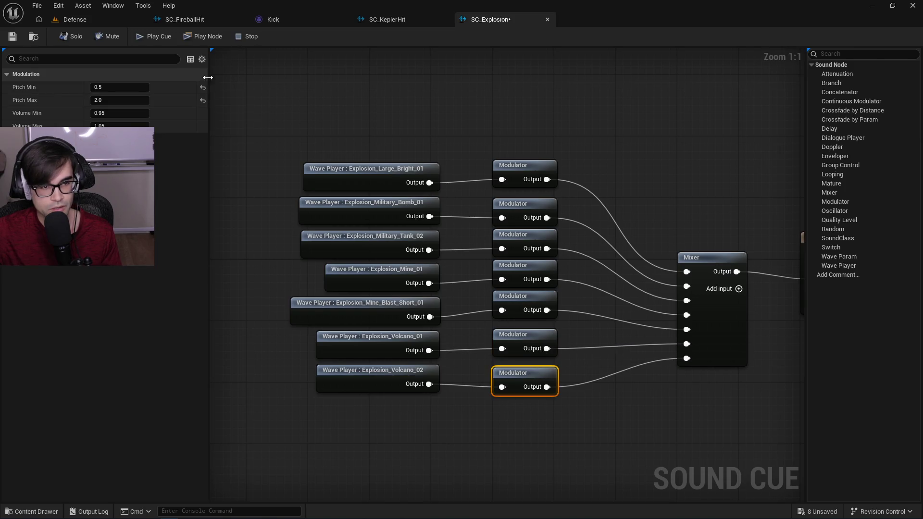
{"action": "left_click", "coordinate": [705, 262]}
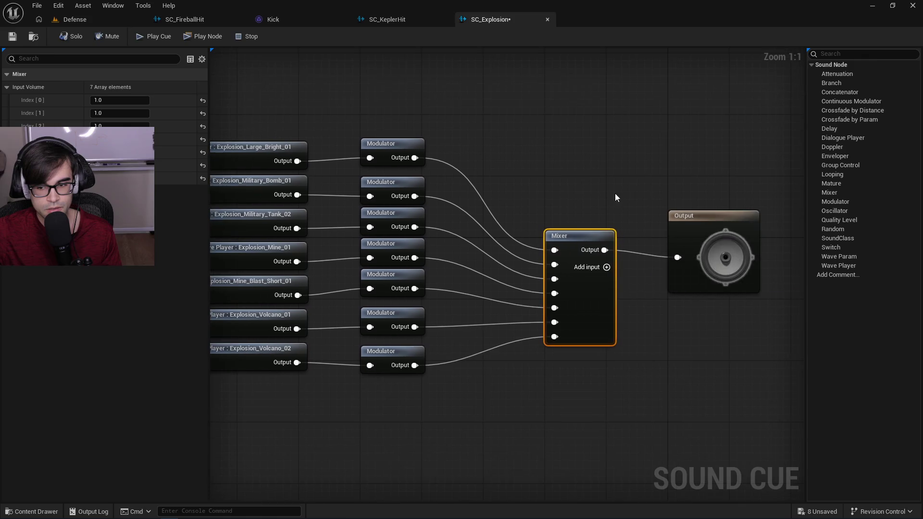
Play the full SC_Explosion cue from the Output node and save it.
{"action": "left_click", "coordinate": [726, 230]}
{"action": "left_click", "coordinate": [152, 37]}
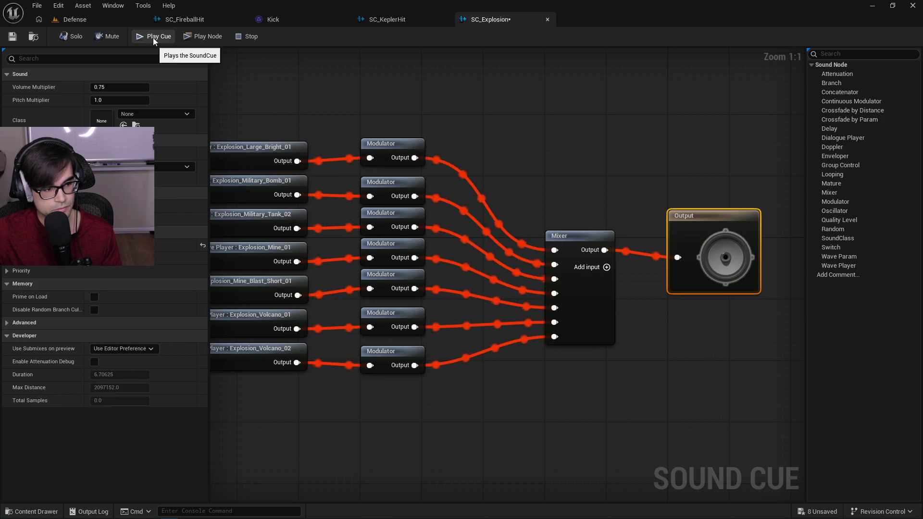
{"action": "left_click", "coordinate": [13, 37]}
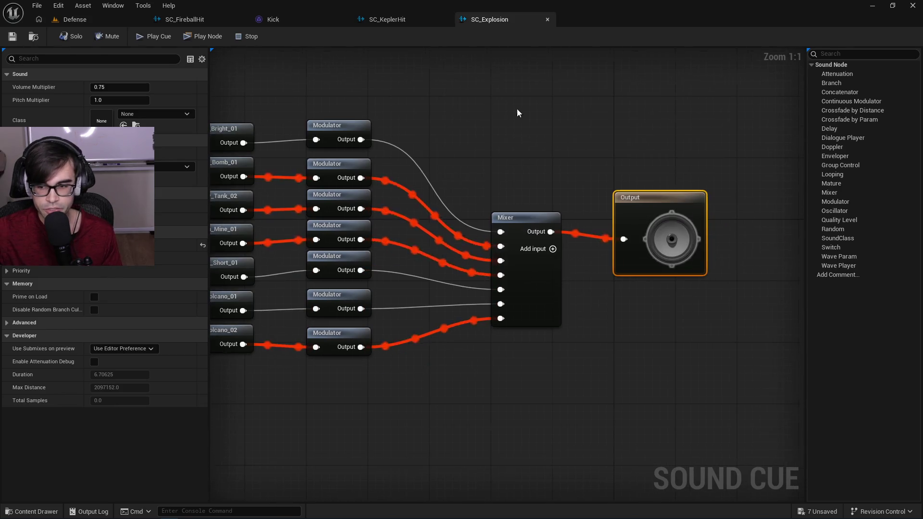
Inspect the explosion sound files in the Defense level's Content Browser, then return to SC_Explosion.
{"action": "left_click", "coordinate": [103, 19]}
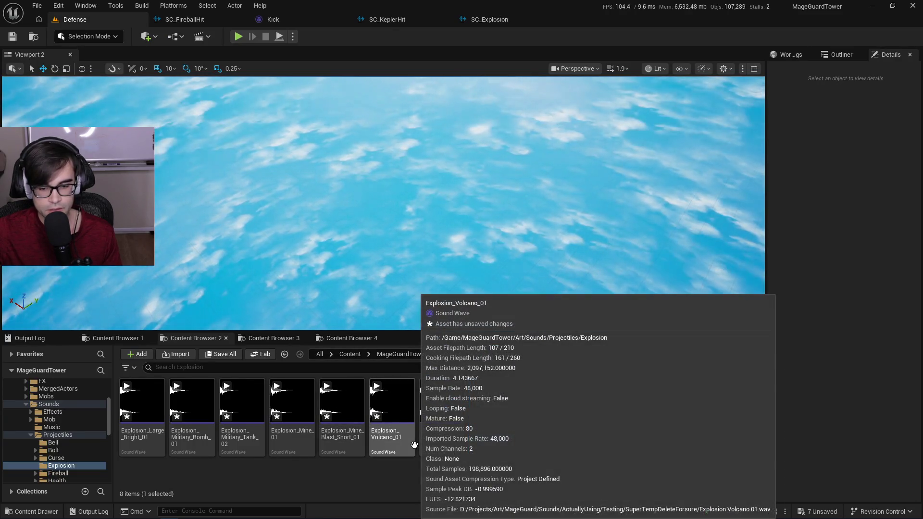
{"action": "mouse_move", "coordinate": [372, 439]}
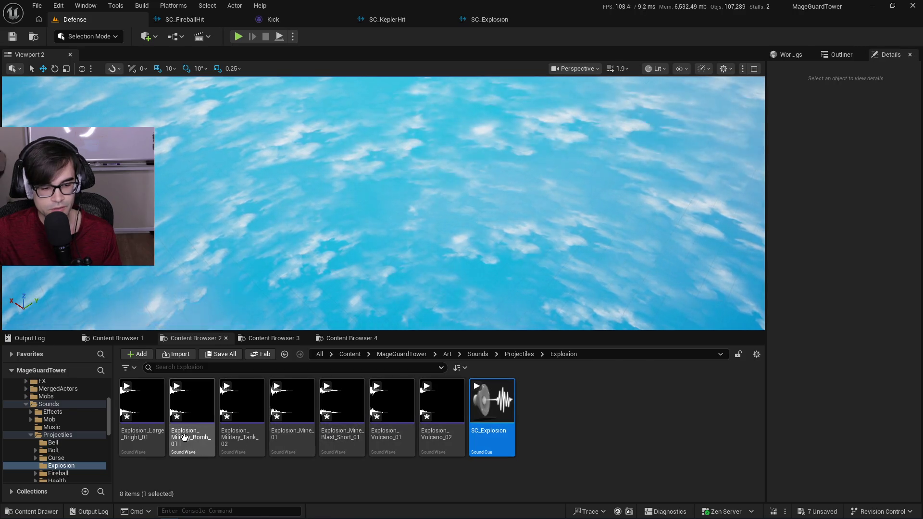
{"action": "mouse_move", "coordinate": [176, 443]}
{"action": "left_click", "coordinate": [511, 20]}
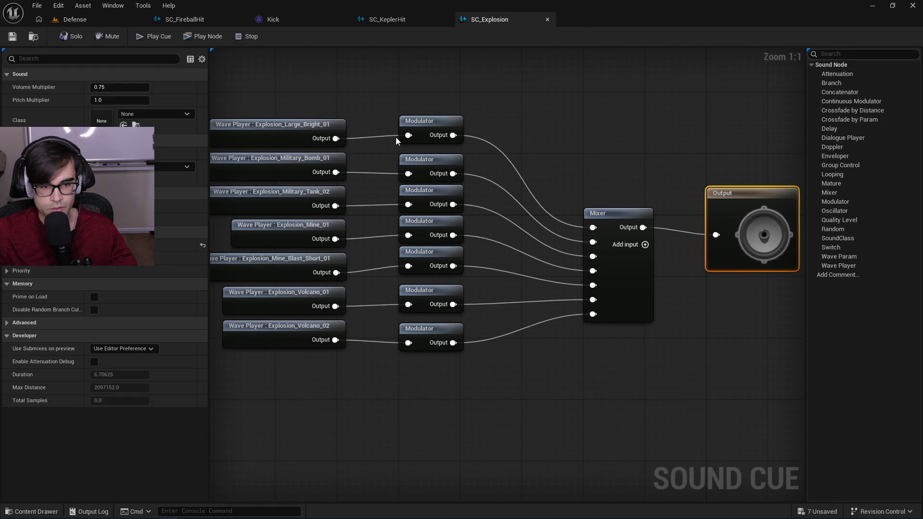
Select the Volcano_01 modulator and preview its branch alone twice.
{"action": "left_click_drag", "start_coordinate": [367, 173], "coordinate": [309, 195]}
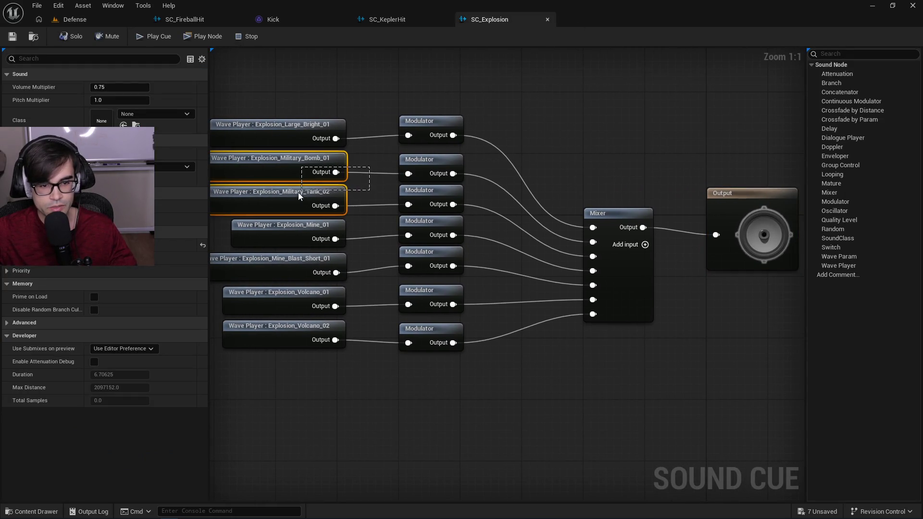
{"action": "left_click", "coordinate": [414, 165]}
{"action": "left_click", "coordinate": [437, 119]}
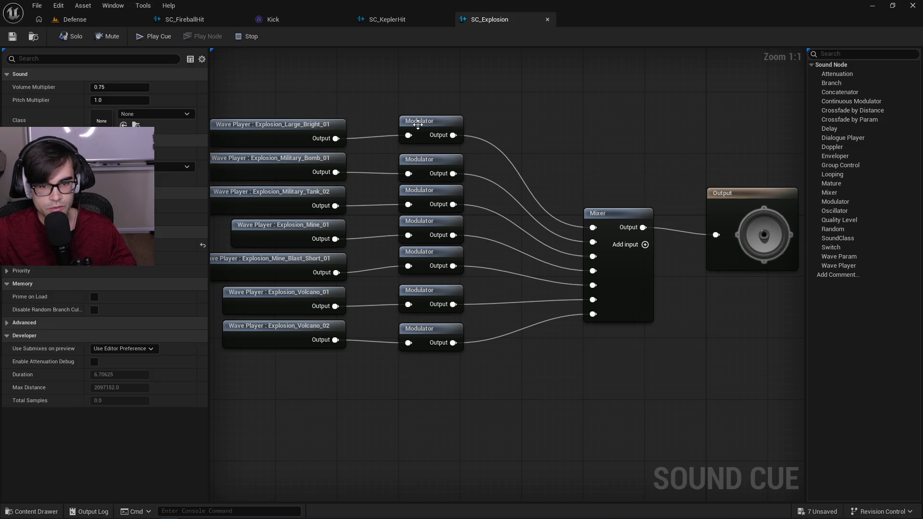
{"action": "left_click", "coordinate": [495, 288]}
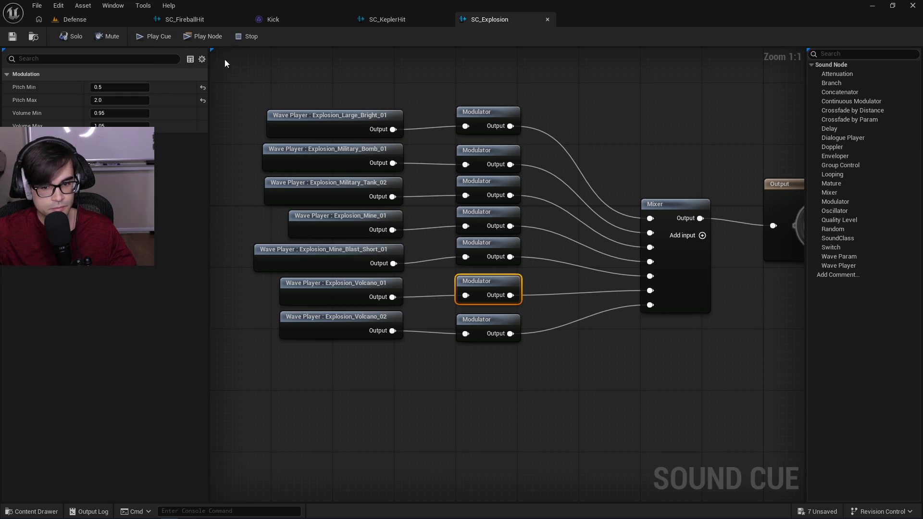
{"action": "left_click", "coordinate": [491, 323]}
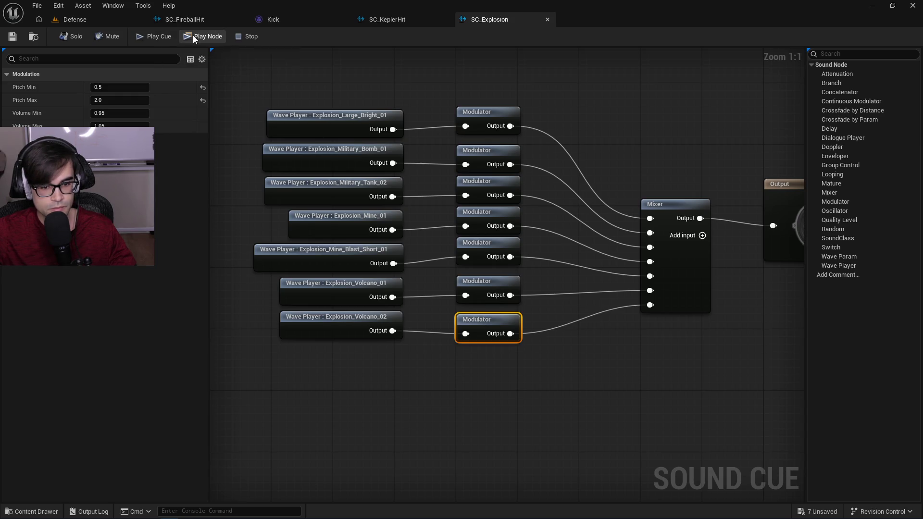
{"action": "left_click", "coordinate": [497, 294]}
{"action": "left_click", "coordinate": [213, 37]}
{"action": "left_click", "coordinate": [213, 37]}
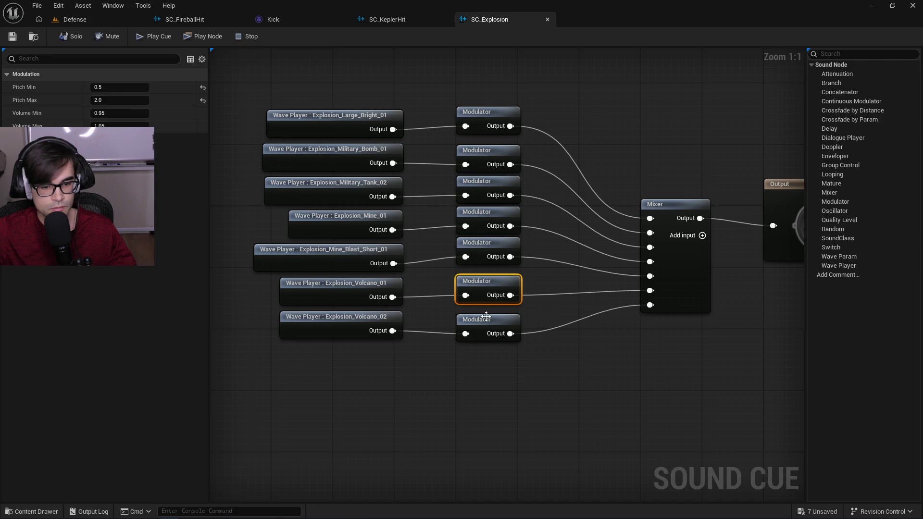
Preview the Volcano_02 branch alone, then break its modulator's link to the Mixer.
{"action": "left_click", "coordinate": [488, 326]}
{"action": "left_click", "coordinate": [196, 36]}
{"action": "left_click", "coordinate": [196, 36]}
{"action": "left_click", "coordinate": [650, 305], "text": "alt"}
Play the cue without Volcano_02 and shift the Volcano_02, Volcano_01 and Mine_01 nodes lower.
{"action": "mouse_move", "coordinate": [368, 351]}
{"action": "left_mouse_down"}
{"action": "mouse_move", "coordinate": [496, 321]}
{"action": "mouse_move", "coordinate": [497, 399]}
{"action": "left_mouse_up"}
{"action": "left_click", "coordinate": [785, 181]}
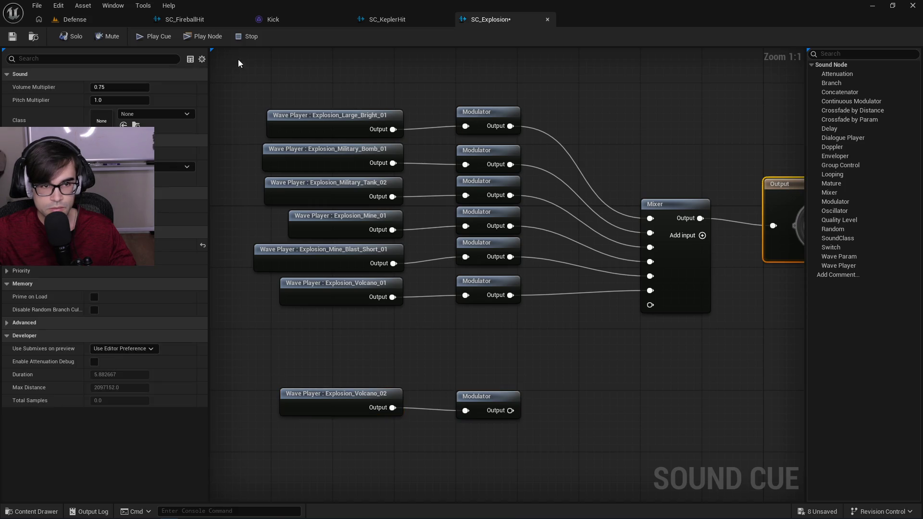
{"action": "left_click", "coordinate": [159, 38]}
{"action": "left_click", "coordinate": [371, 321]}
{"action": "mouse_move", "coordinate": [456, 315]}
{"action": "left_mouse_down"}
{"action": "mouse_move", "coordinate": [480, 296]}
{"action": "mouse_move", "coordinate": [480, 337]}
{"action": "left_mouse_up"}
{"action": "mouse_move", "coordinate": [351, 279]}
{"action": "left_mouse_down"}
{"action": "mouse_move", "coordinate": [500, 246]}
{"action": "mouse_move", "coordinate": [505, 273]}
{"action": "left_mouse_up"}
{"action": "mouse_move", "coordinate": [340, 251]}
{"action": "left_mouse_down"}
{"action": "mouse_move", "coordinate": [423, 226]}
{"action": "mouse_move", "coordinate": [496, 214]}
{"action": "mouse_move", "coordinate": [496, 222]}
{"action": "left_mouse_up"}
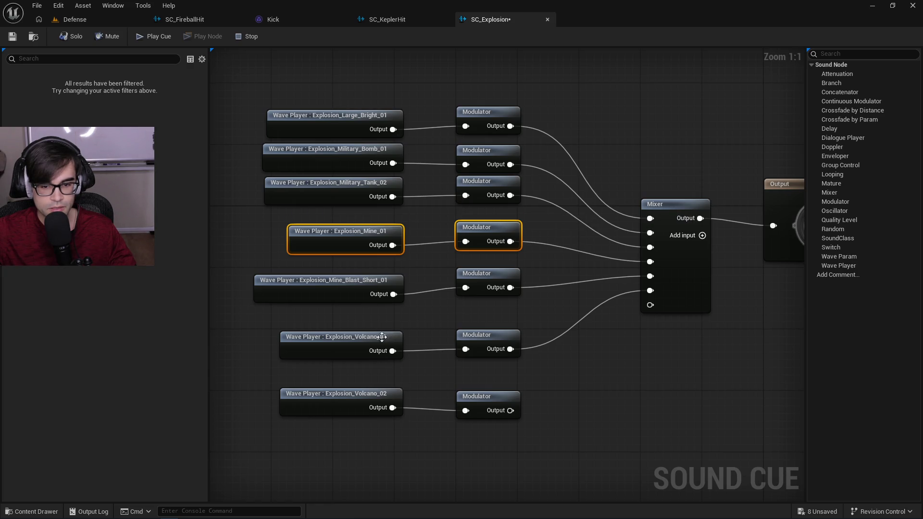
{"action": "left_click", "coordinate": [147, 39]}
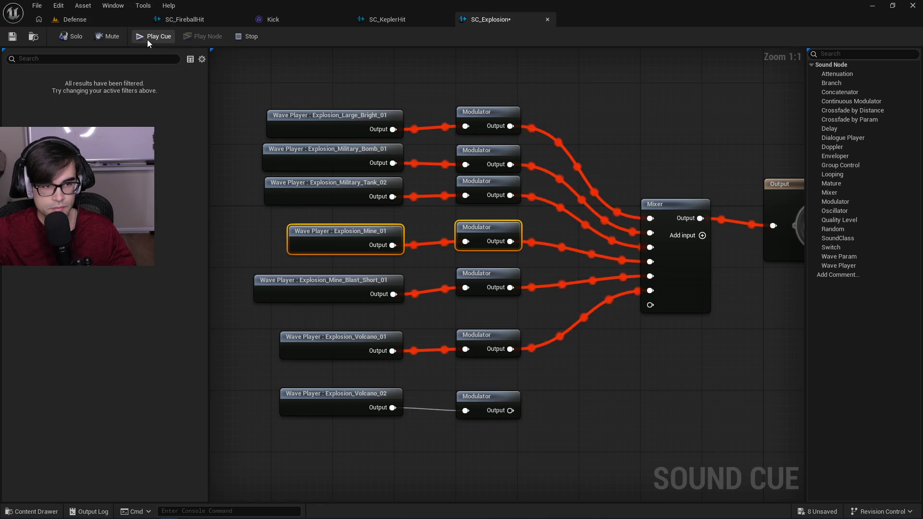
Reconnect the Volcano_02 modulator to the Mixer's last input and replay the cue to compare.
{"action": "left_click_drag", "start_coordinate": [594, 364], "coordinate": [651, 311]}
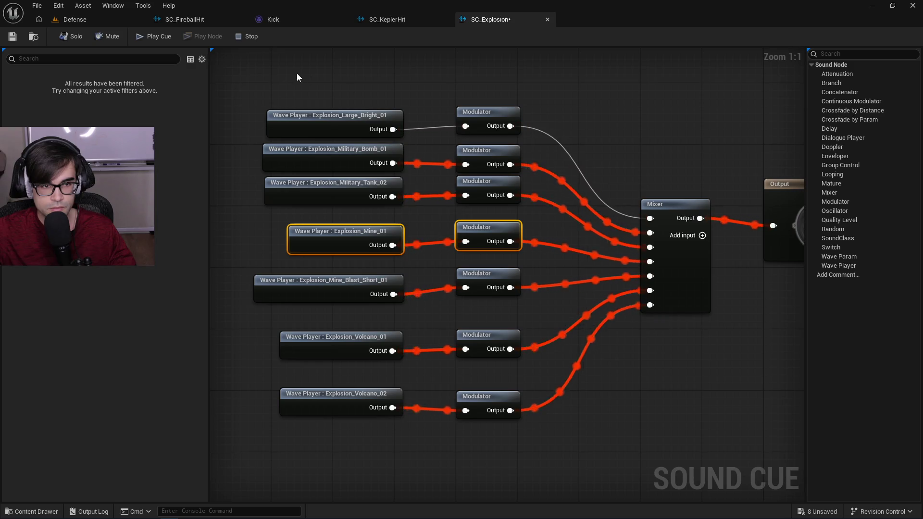
{"action": "left_click", "coordinate": [151, 37]}
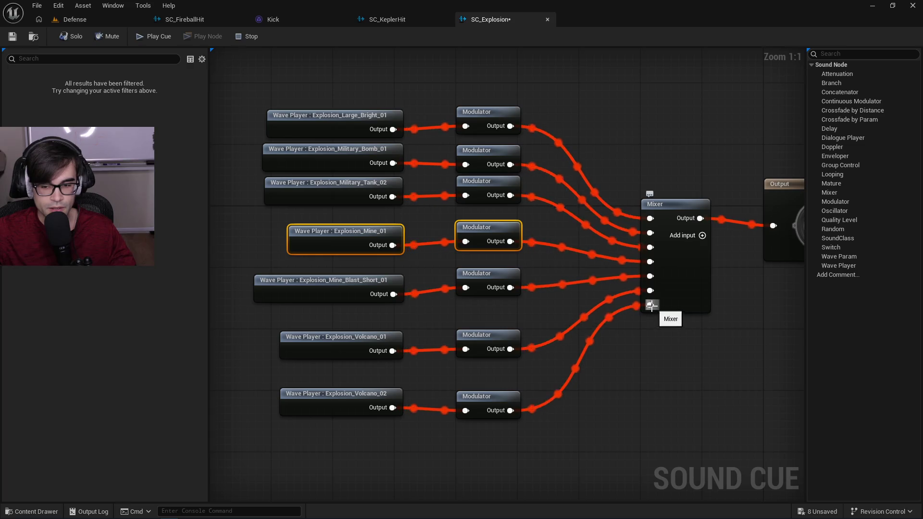
{"action": "left_click", "coordinate": [153, 39]}
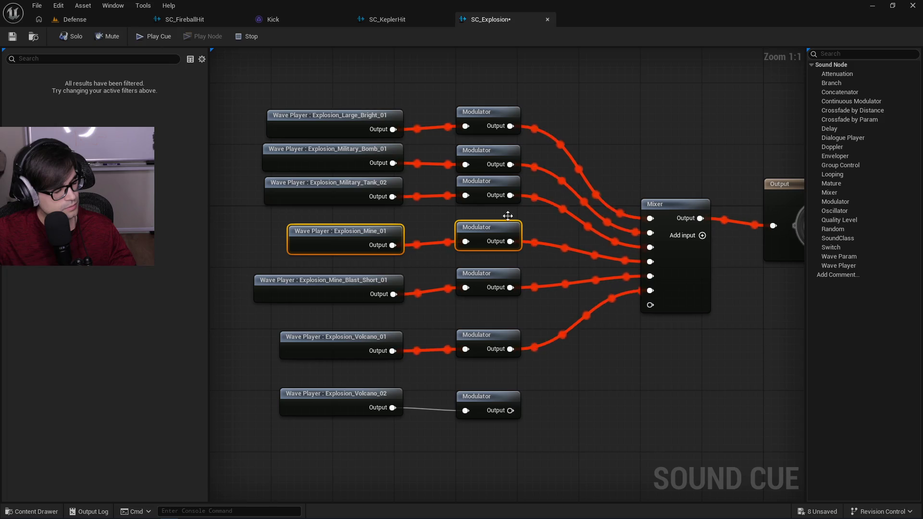
{"action": "left_click_drag", "start_coordinate": [605, 349], "coordinate": [654, 306]}
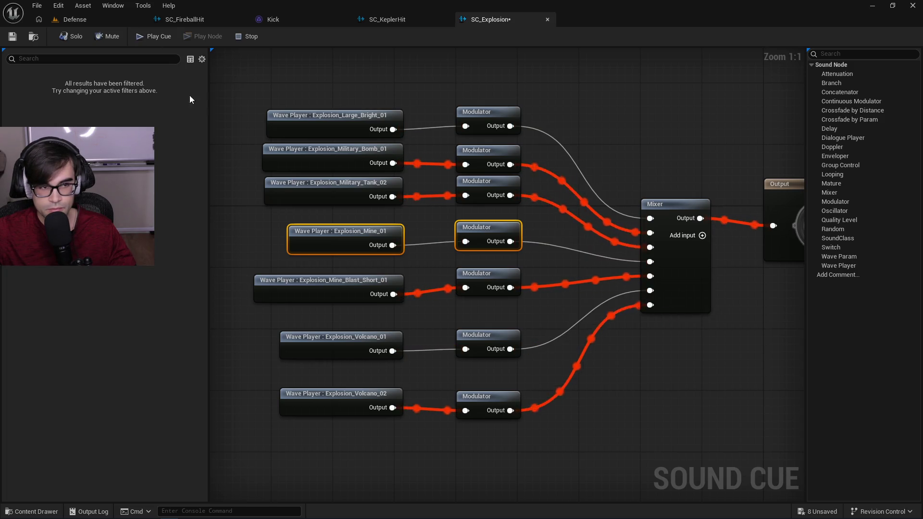
{"action": "left_click", "coordinate": [145, 38]}
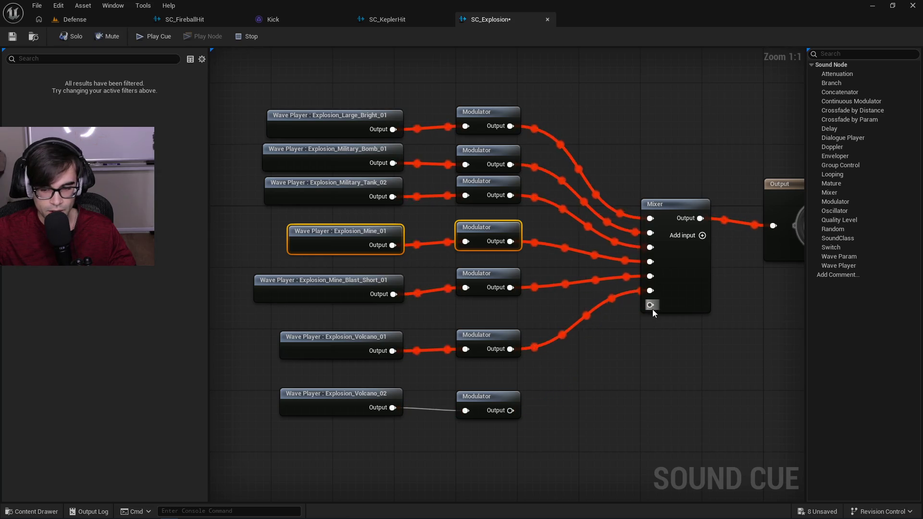
{"action": "left_click", "coordinate": [153, 37]}
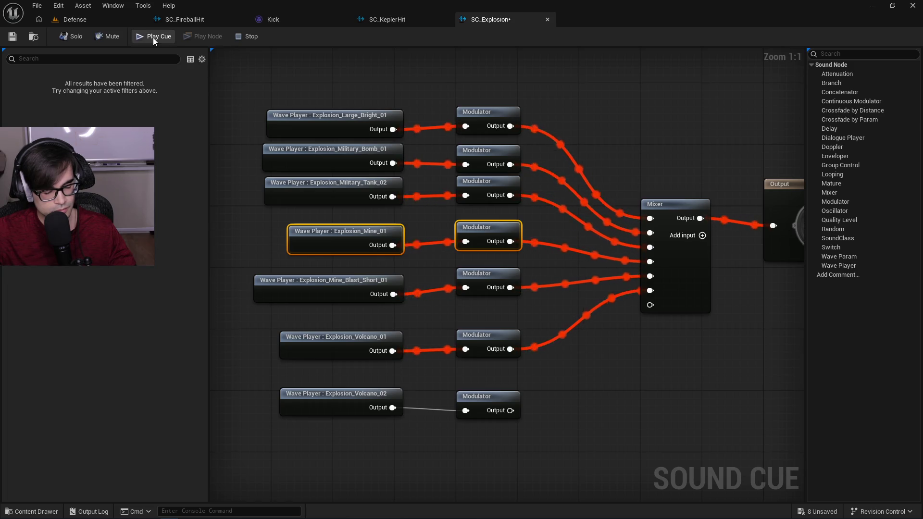
Wire the bottom modulator into the Mixer's last input, tidy the nodes, and save with Ctrl+S.
{"action": "mouse_move", "coordinate": [510, 410]}
{"action": "left_mouse_down"}
{"action": "mouse_move", "coordinate": [531, 383]}
{"action": "mouse_move", "coordinate": [649, 304]}
{"action": "left_mouse_up"}
{"action": "left_click_drag", "start_coordinate": [481, 396], "coordinate": [480, 373]}
{"action": "left_click_drag", "start_coordinate": [534, 246], "coordinate": [541, 235]}
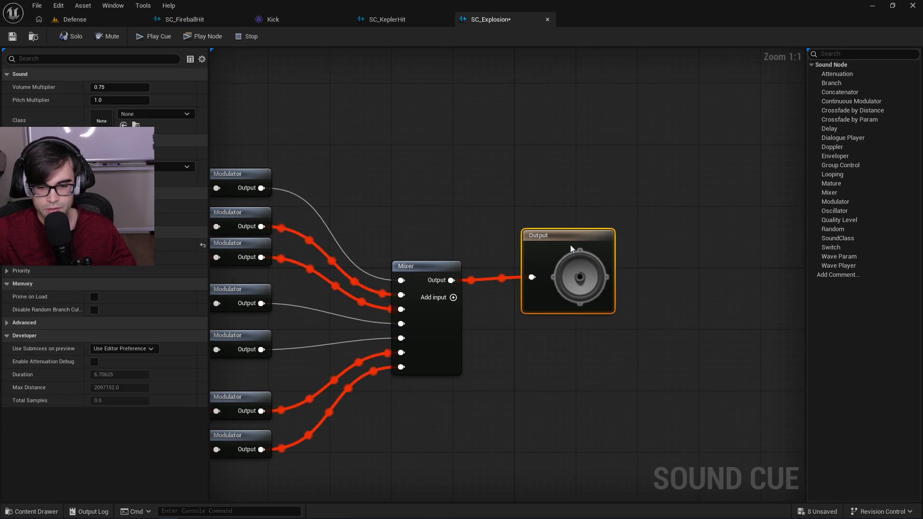
{"action": "key", "text": "ctrl+s"}
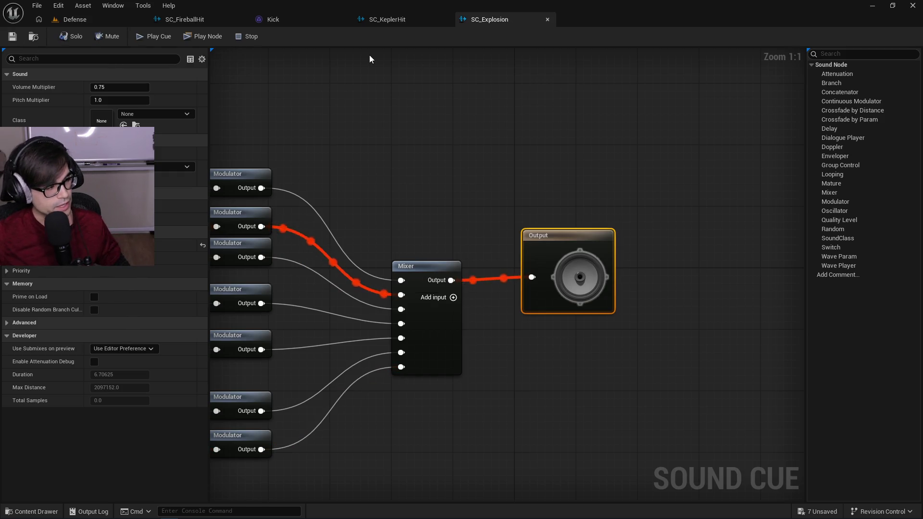
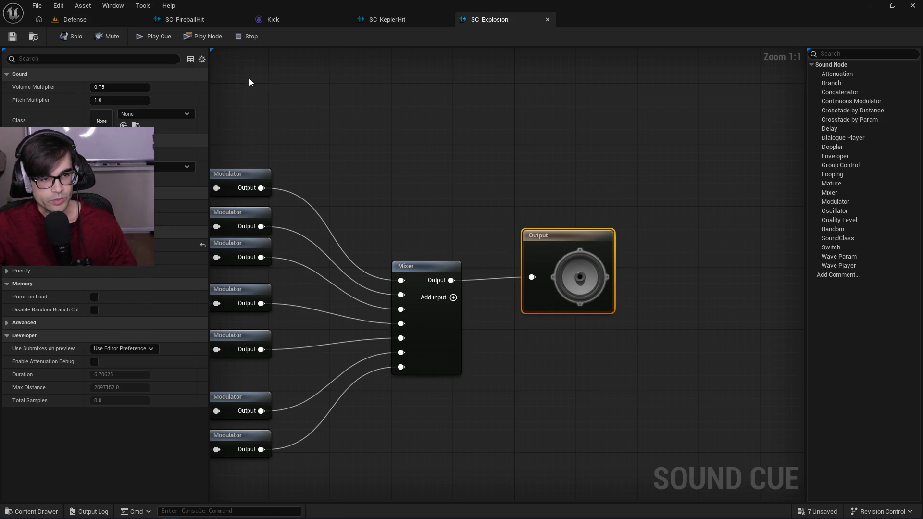
In the Defense level editor, save all unsaved assets with File > Save All.
{"action": "left_click", "coordinate": [109, 24]}
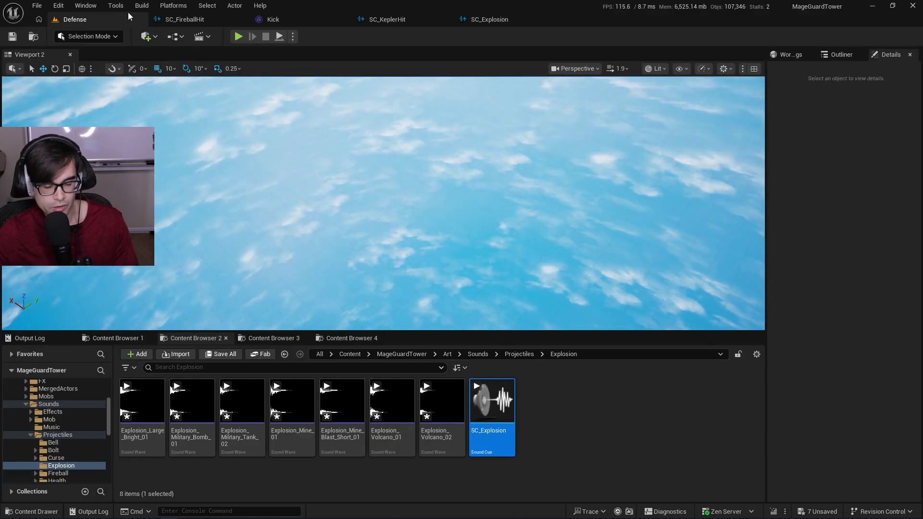
{"action": "left_click", "coordinate": [36, 6]}
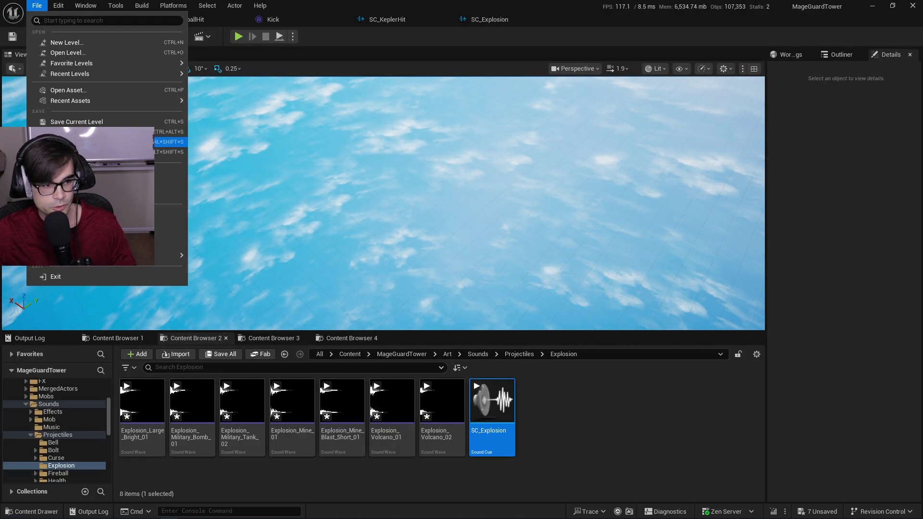
{"action": "left_click", "coordinate": [96, 142]}
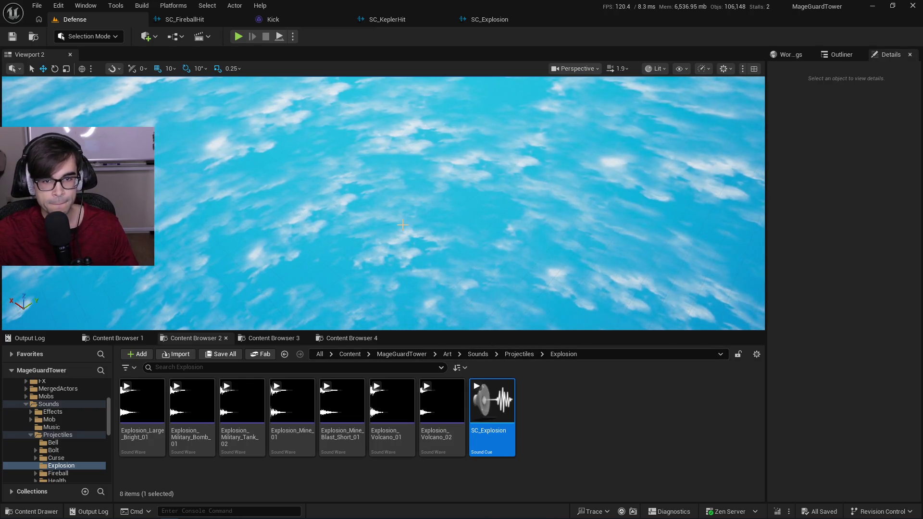
Browse to Art > FX > Projectiles > LaunchExplosion and open the NS_LaunchExplosion Niagara system.
{"action": "left_click", "coordinate": [352, 338]}
{"action": "left_click", "coordinate": [278, 338]}
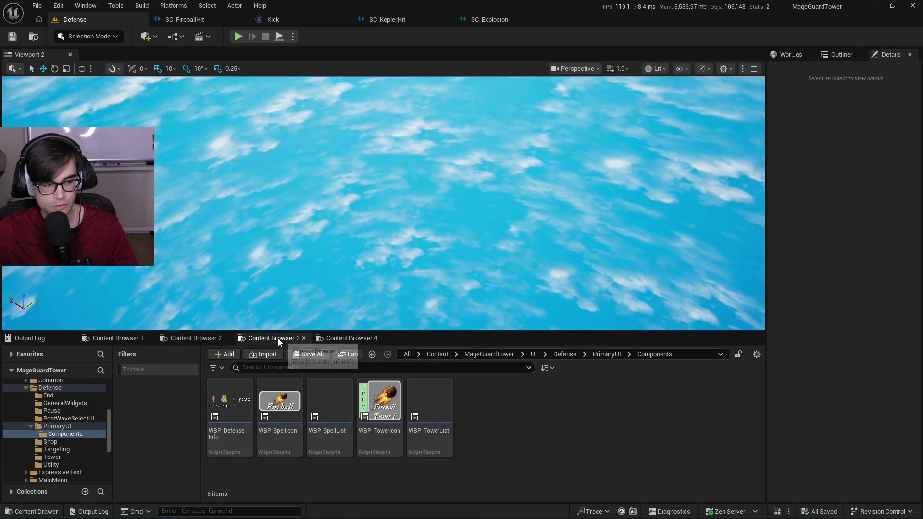
{"action": "left_click", "coordinate": [184, 339]}
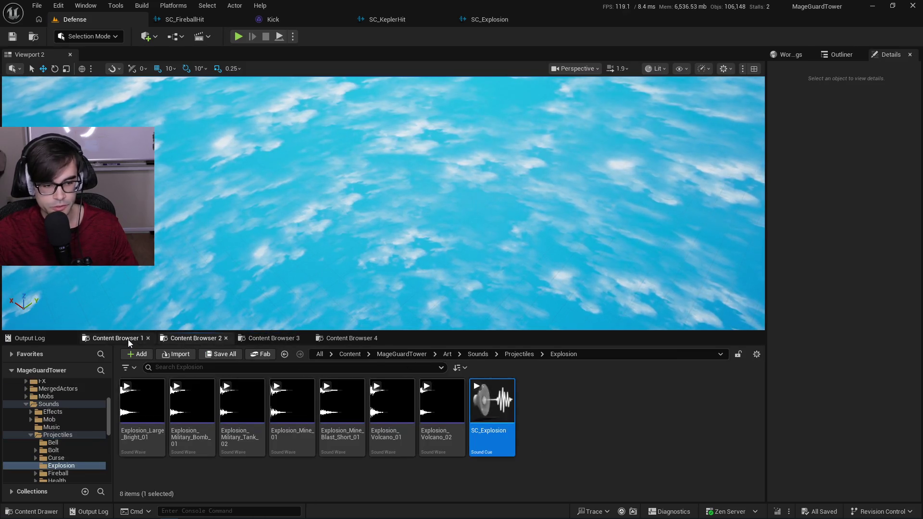
{"action": "left_click", "coordinate": [110, 338]}
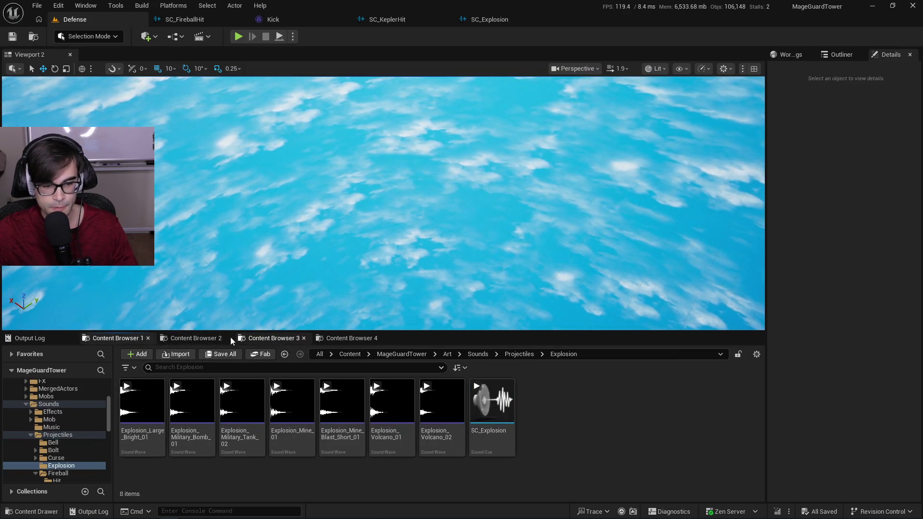
{"action": "left_click", "coordinate": [192, 339]}
{"action": "left_click", "coordinate": [448, 354]}
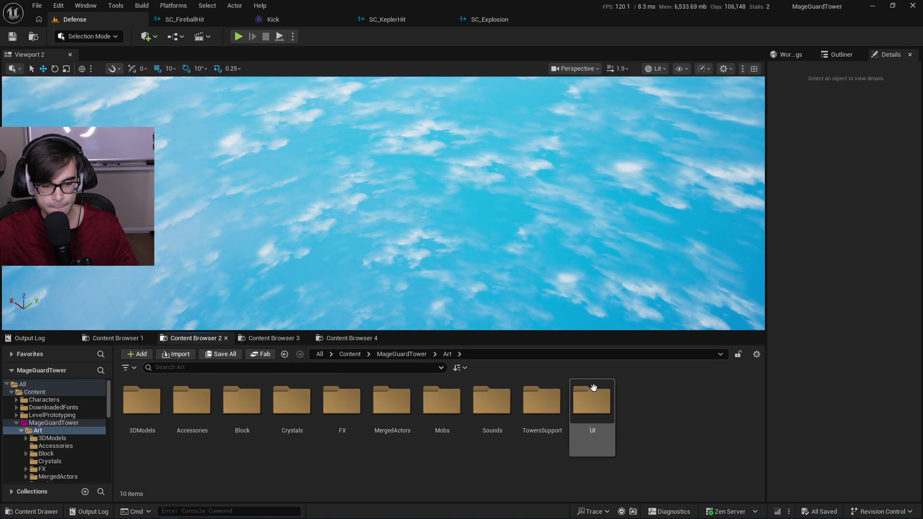
{"action": "double_click", "coordinate": [342, 398]}
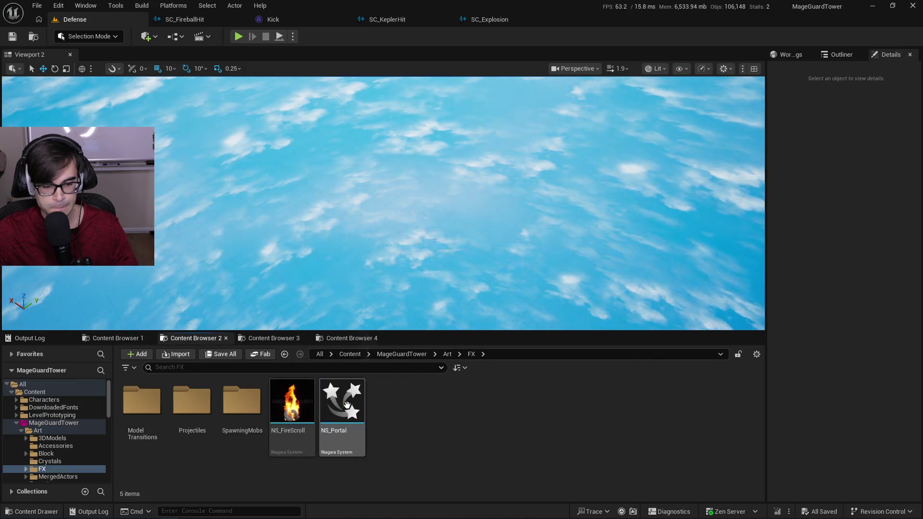
{"action": "double_click", "coordinate": [193, 404]}
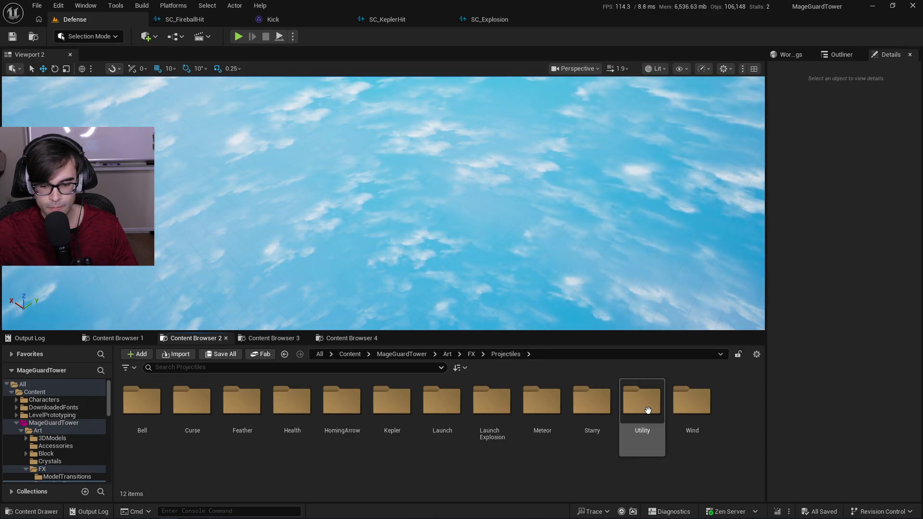
{"action": "double_click", "coordinate": [500, 411]}
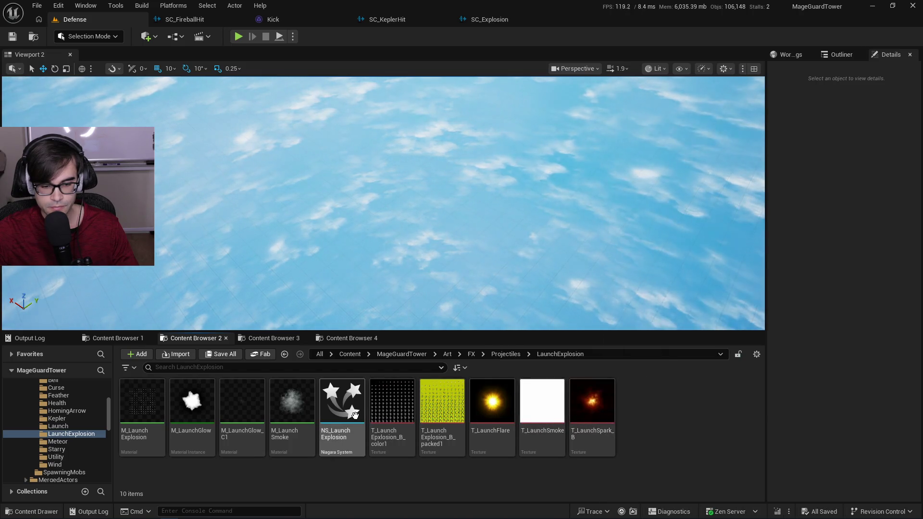
{"action": "double_click", "coordinate": [342, 406]}
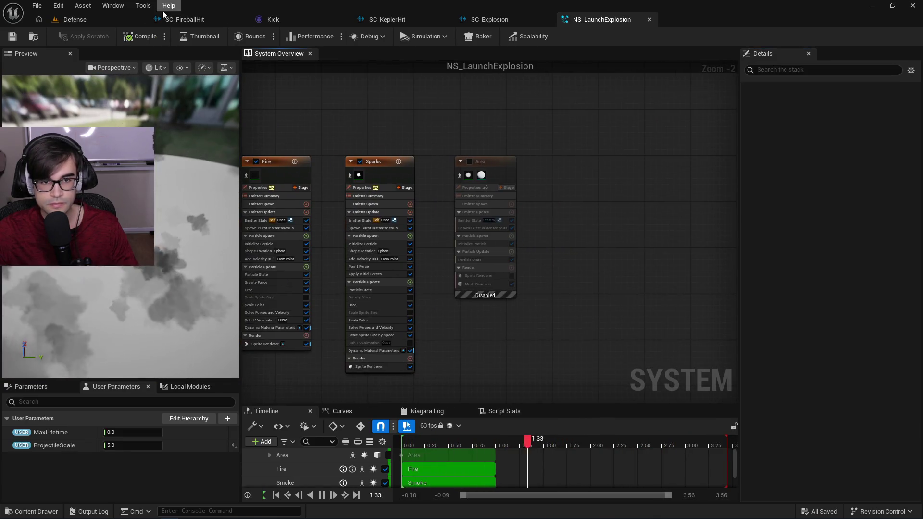
Back in the Defense editor, browse the content browser to the Projectiles > Launch folder.
{"action": "left_click", "coordinate": [104, 22]}
{"action": "left_click", "coordinate": [506, 355]}
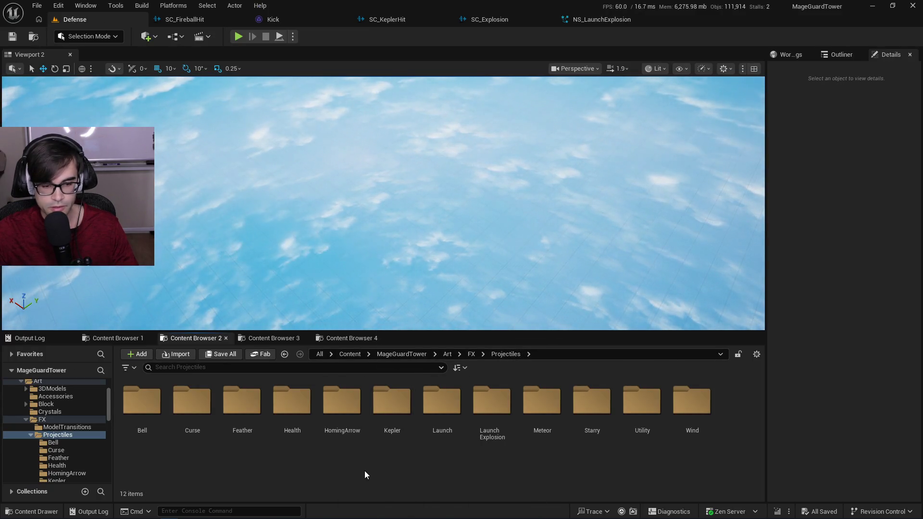
{"action": "left_click", "coordinate": [270, 338]}
{"action": "left_click", "coordinate": [354, 338]}
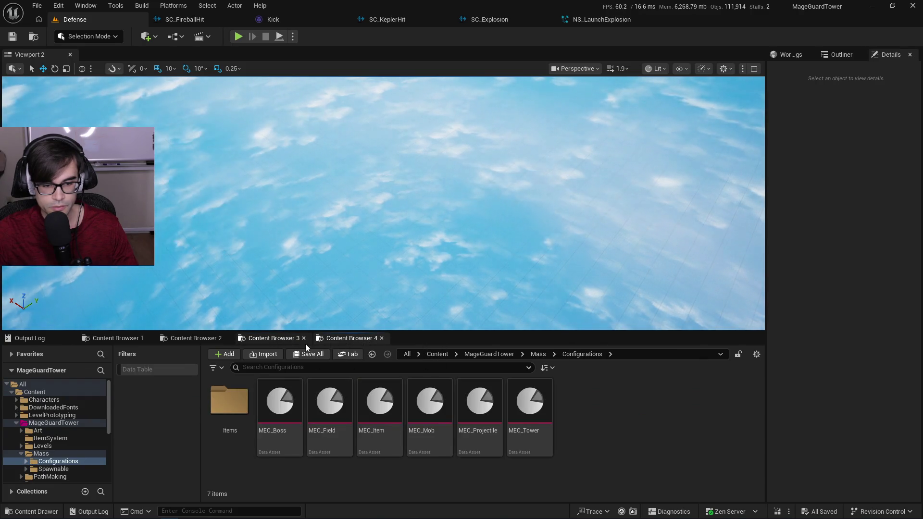
{"action": "left_click", "coordinate": [282, 339]}
{"action": "left_click", "coordinate": [195, 338]}
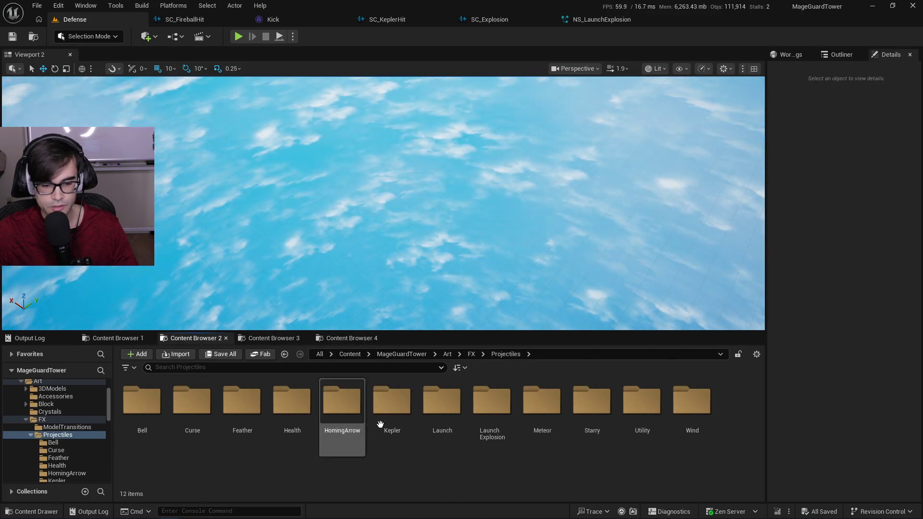
{"action": "double_click", "coordinate": [445, 416]}
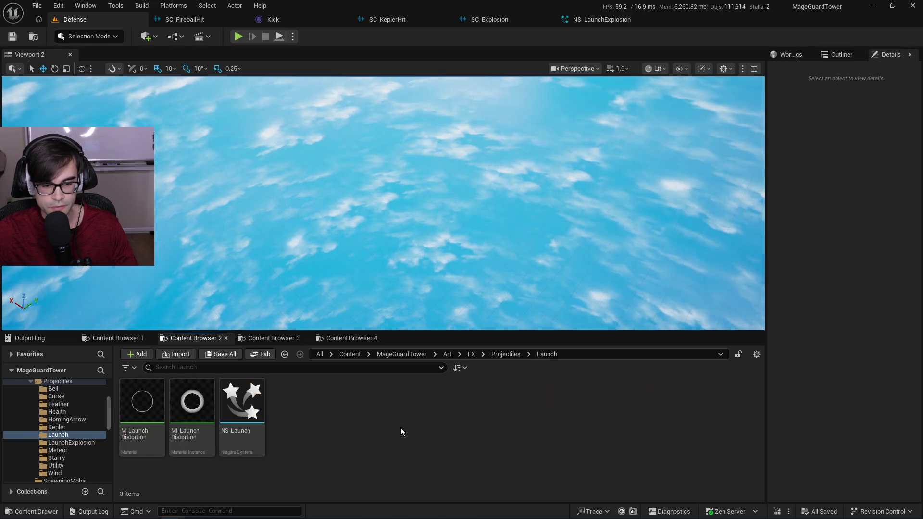
Open NS_Launch, inspect its CompletelyEmpty audio emitter, then return to NS_LaunchExplosion.
{"action": "double_click", "coordinate": [253, 409]}
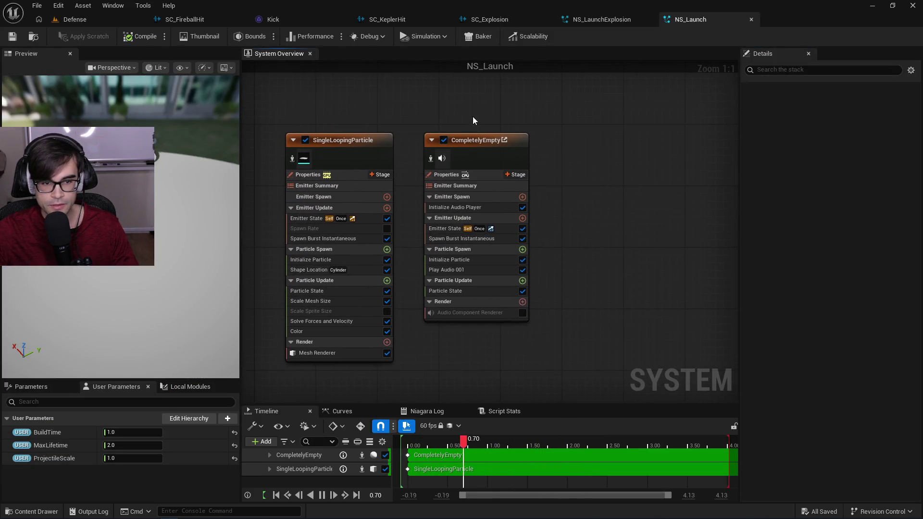
{"action": "left_click", "coordinate": [494, 164]}
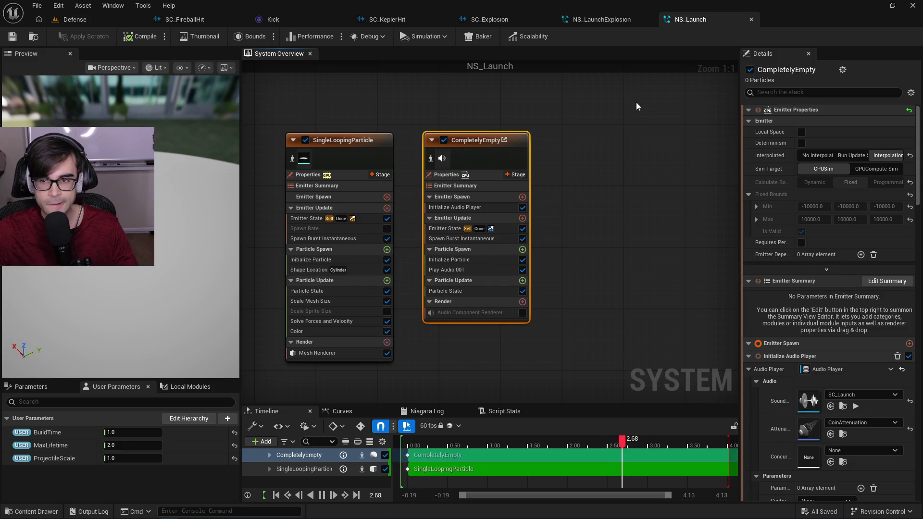
{"action": "left_click", "coordinate": [600, 22]}
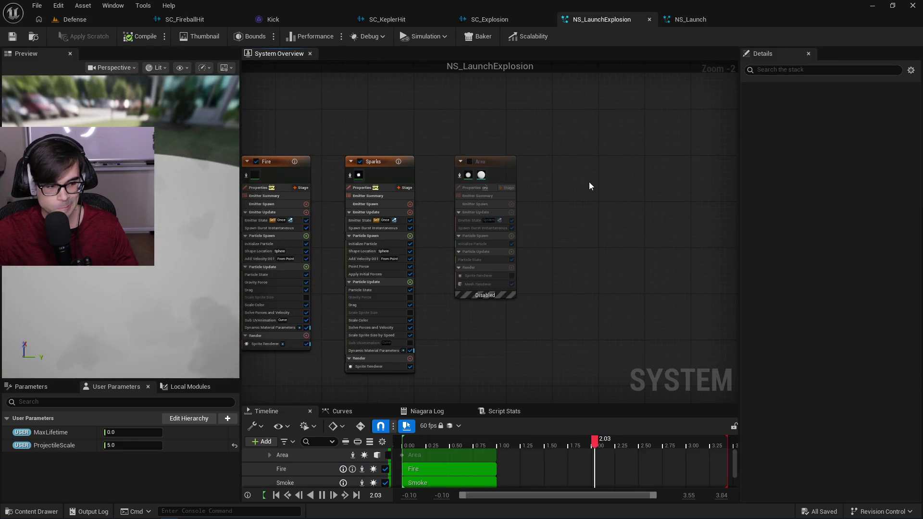
Paste the CompletelyEmpty audio emitter beside Area, set its Sound to SC_Explosion, and compile.
{"action": "key", "text": "ctrl+v"}
{"action": "left_click_drag", "start_coordinate": [624, 193], "coordinate": [571, 157]}
{"action": "key", "text": "f"}
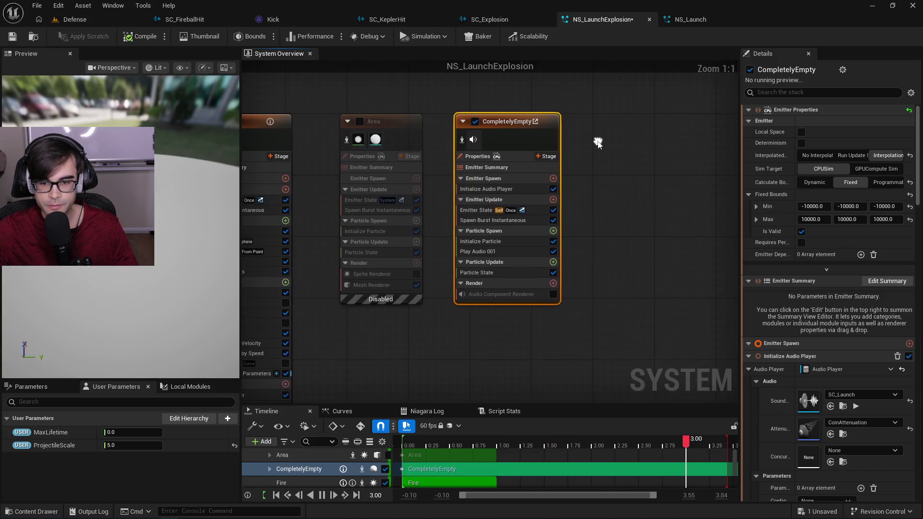
{"action": "left_click", "coordinate": [512, 190]}
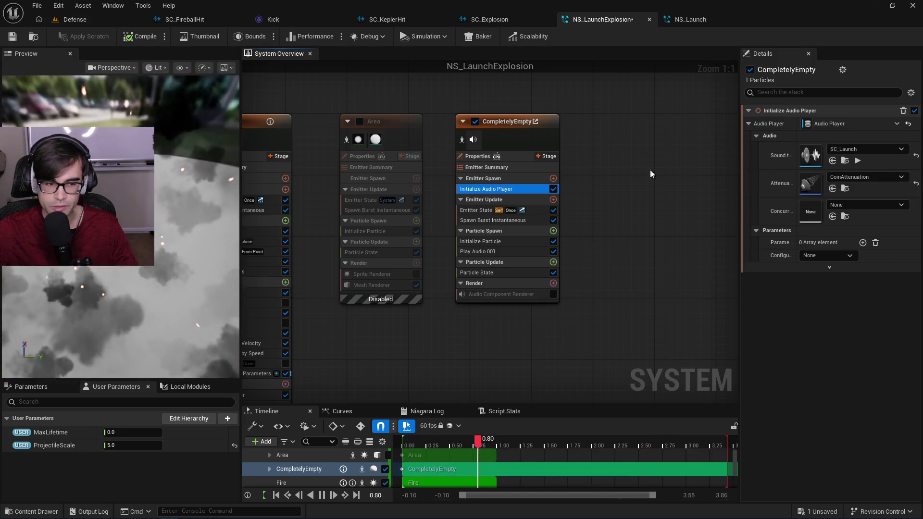
{"action": "left_click", "coordinate": [872, 150]}
{"action": "type", "text": "sc_ex"}
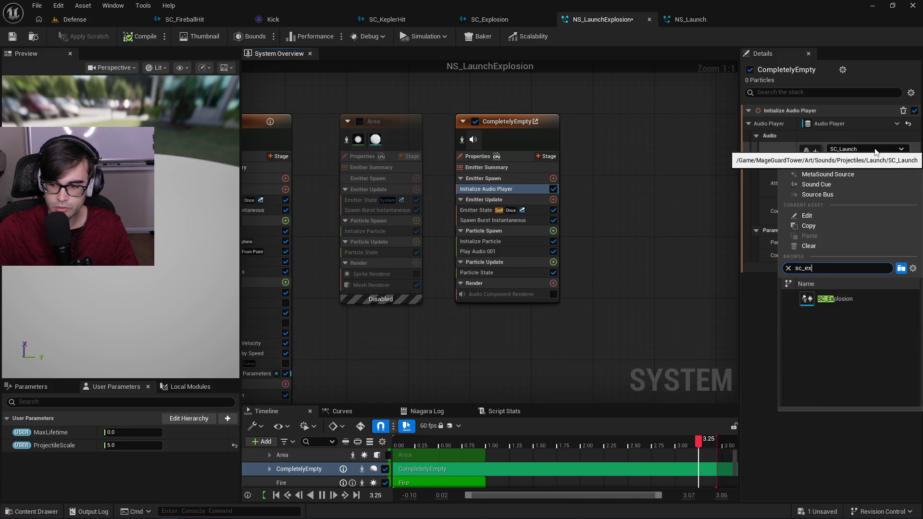
{"action": "left_click", "coordinate": [867, 306]}
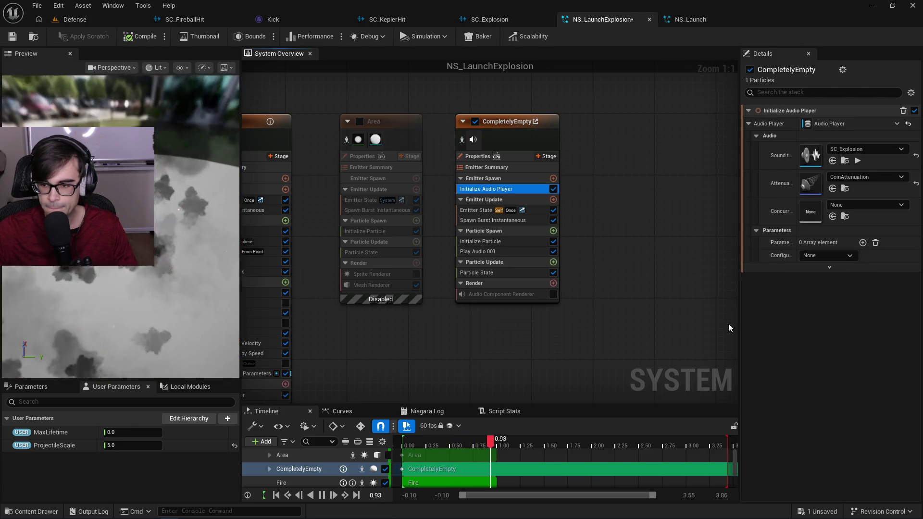
{"action": "left_click", "coordinate": [12, 38]}
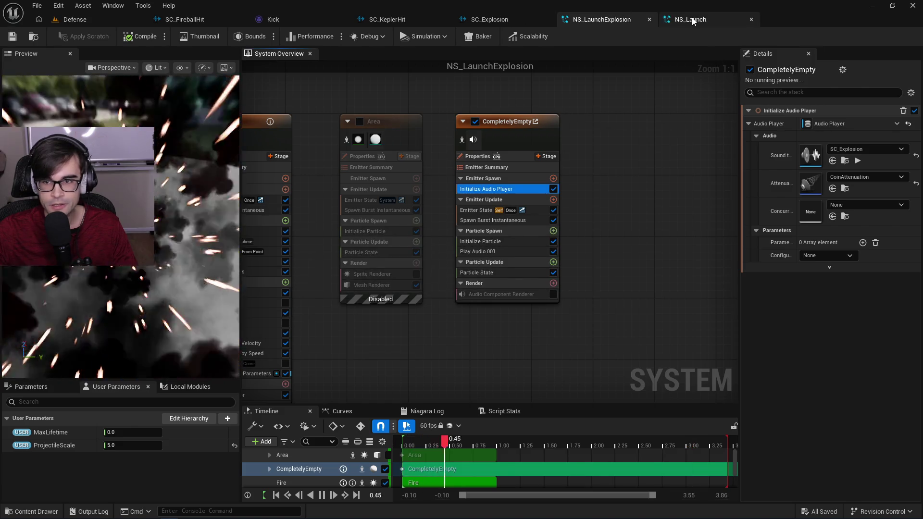
{"action": "left_click", "coordinate": [694, 19]}
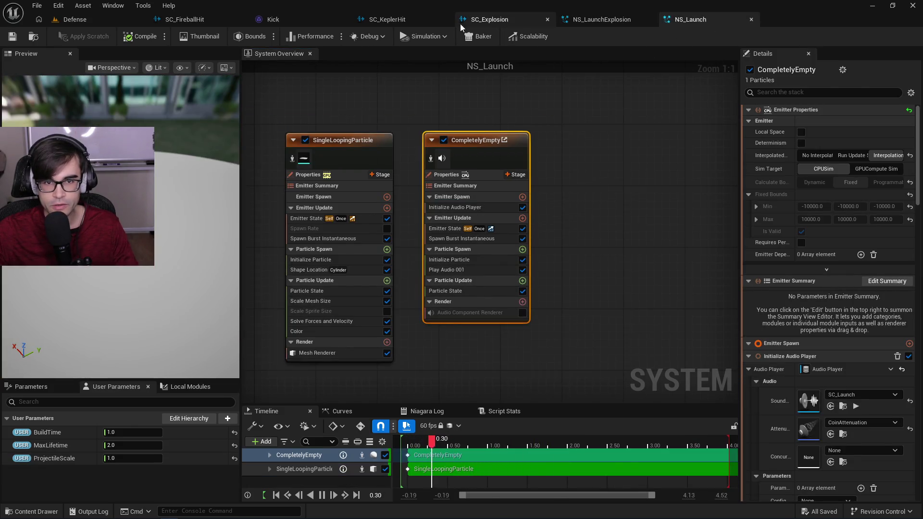
Set the Class of both the SC_Explosion and SC_KeplerHit cues to SC_FX.
{"action": "left_click", "coordinate": [488, 18]}
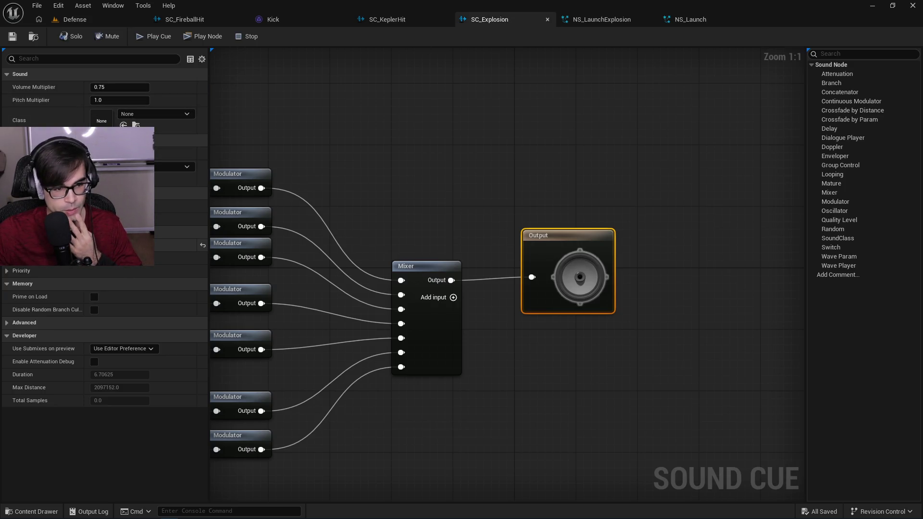
{"action": "scroll", "coordinate": [104, 337], "scroll_direction": "up", "scroll_amount": 3}
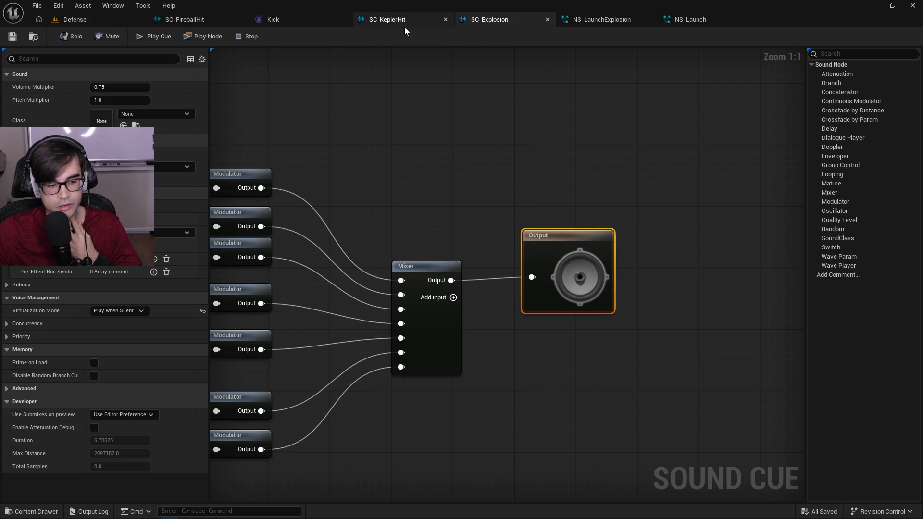
{"action": "left_click", "coordinate": [161, 115]}
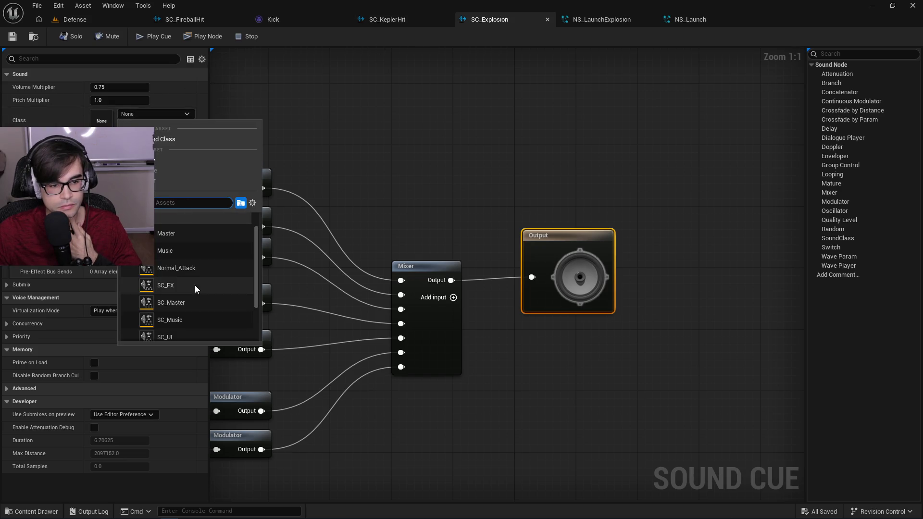
{"action": "scroll", "coordinate": [197, 285], "scroll_direction": "up", "scroll_amount": 2}
{"action": "left_click", "coordinate": [198, 261]}
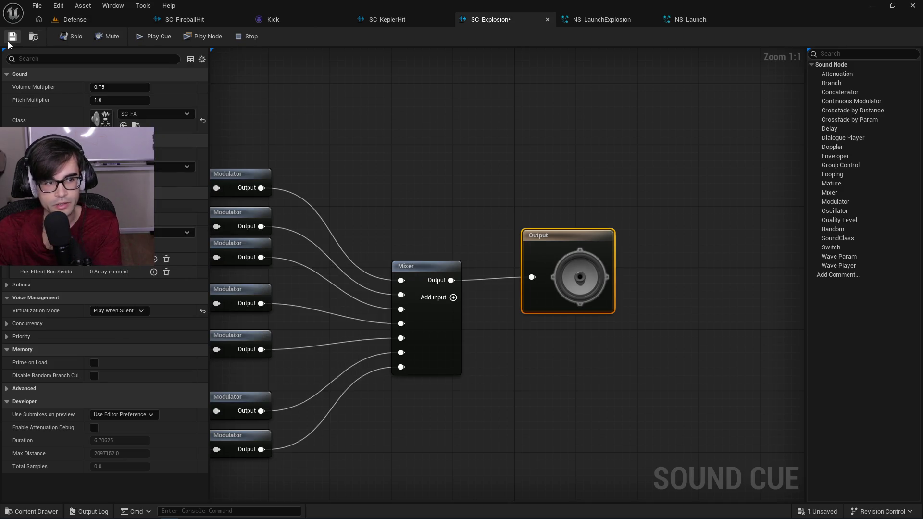
{"action": "left_click", "coordinate": [412, 18]}
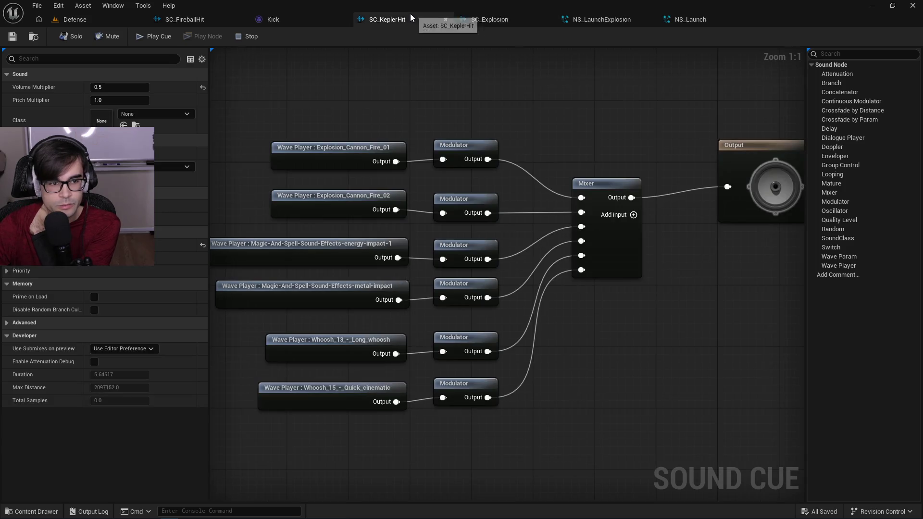
{"action": "left_click", "coordinate": [145, 117]}
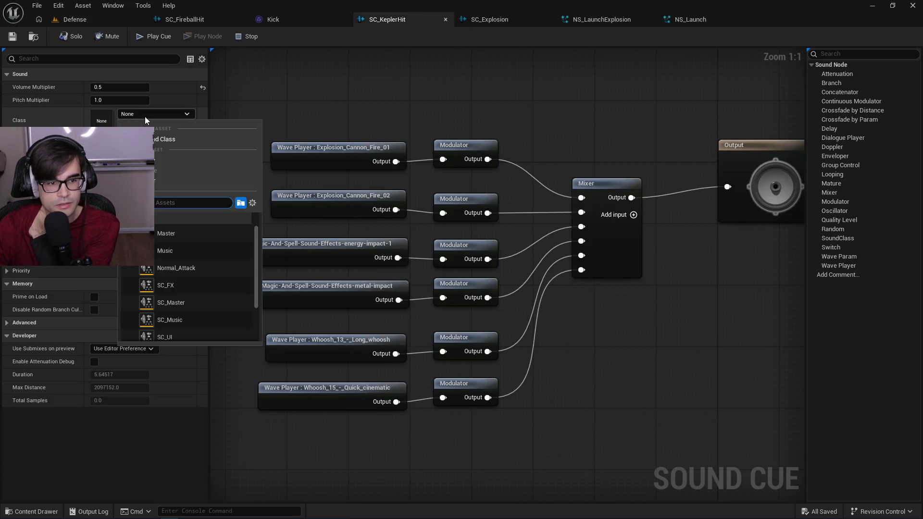
{"action": "left_click", "coordinate": [207, 286]}
{"action": "left_click", "coordinate": [72, 19]}
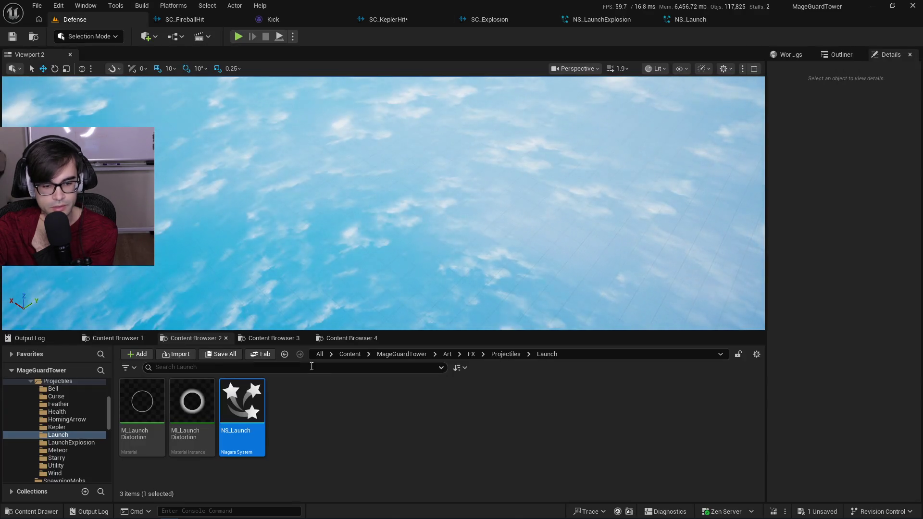
Go to Sounds > Projectiles > Bell and open the BellSound cue.
{"action": "left_click", "coordinate": [307, 308]}
{"action": "left_click", "coordinate": [272, 338]}
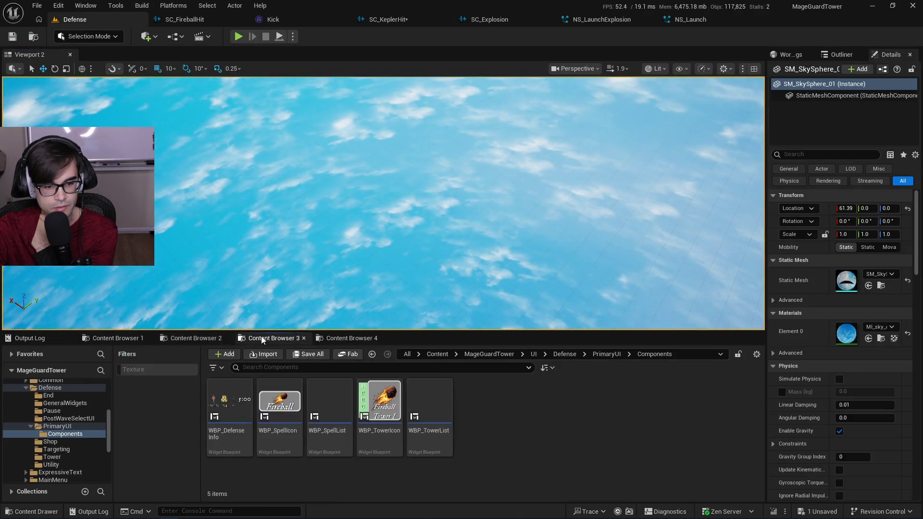
{"action": "left_click", "coordinate": [146, 337]}
{"action": "left_click", "coordinate": [515, 355]}
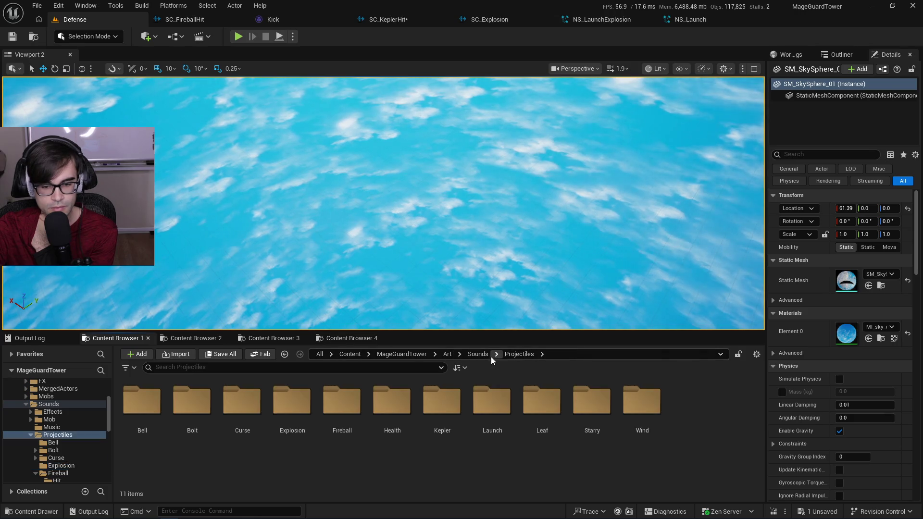
{"action": "double_click", "coordinate": [149, 418]}
{"action": "double_click", "coordinate": [205, 428]}
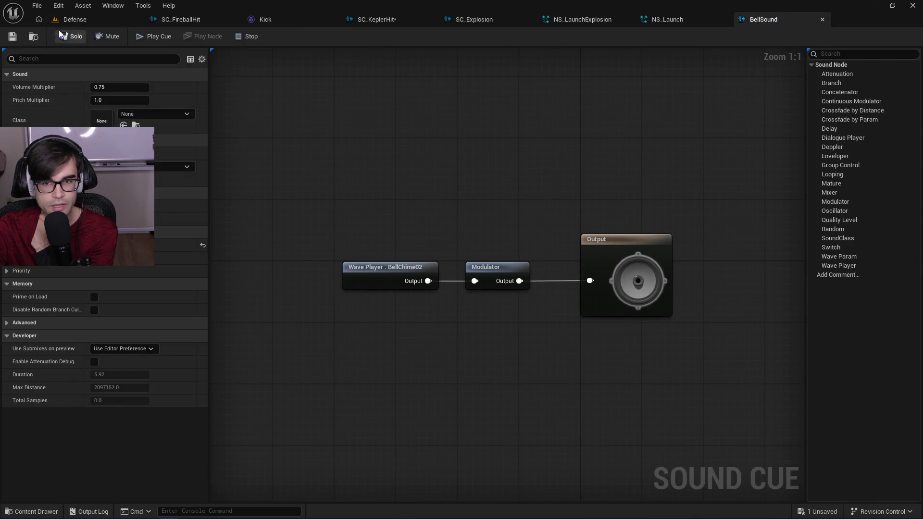
Open the BellChime02 sound wave and look over its settings.
{"action": "left_click", "coordinate": [71, 23]}
{"action": "double_click", "coordinate": [142, 413]}
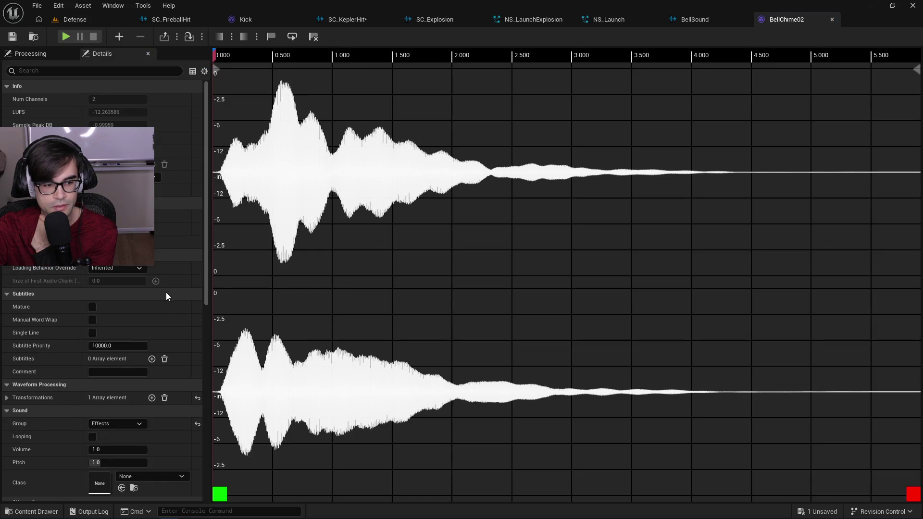
{"action": "scroll", "coordinate": [185, 310], "scroll_direction": "down", "scroll_amount": 3}
{"action": "scroll", "coordinate": [185, 310], "scroll_direction": "down", "scroll_amount": 6}
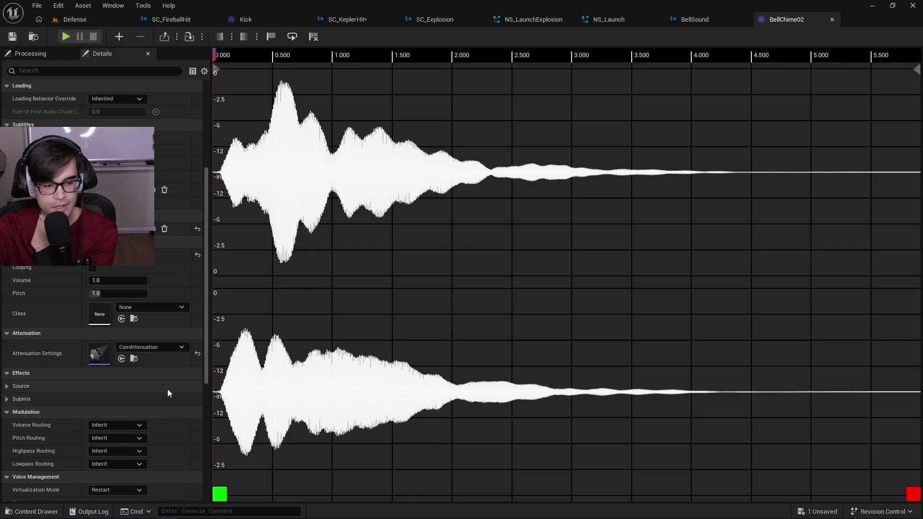
{"action": "mouse_move", "coordinate": [208, 348]}
{"action": "left_mouse_down"}
{"action": "mouse_move", "coordinate": [204, 416]}
{"action": "mouse_move", "coordinate": [194, 155]}
{"action": "left_mouse_up"}
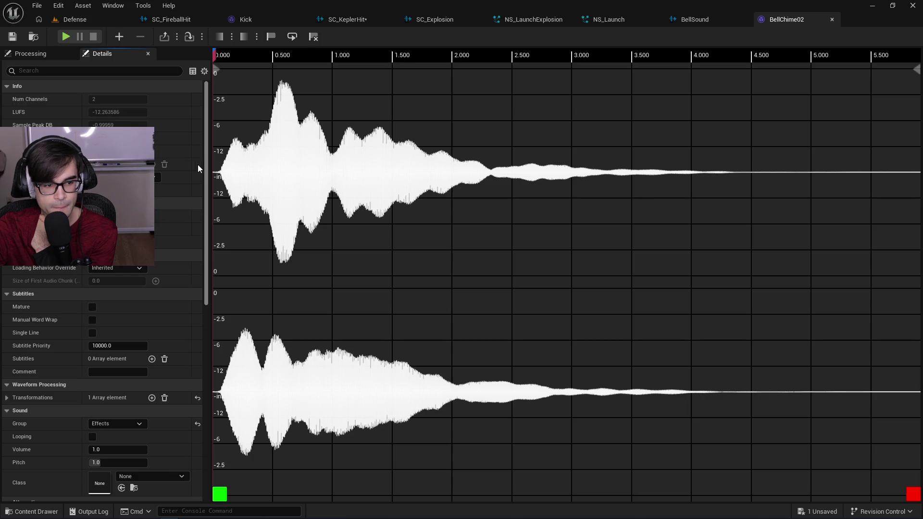
{"action": "left_click_drag", "start_coordinate": [204, 193], "coordinate": [219, 429]}
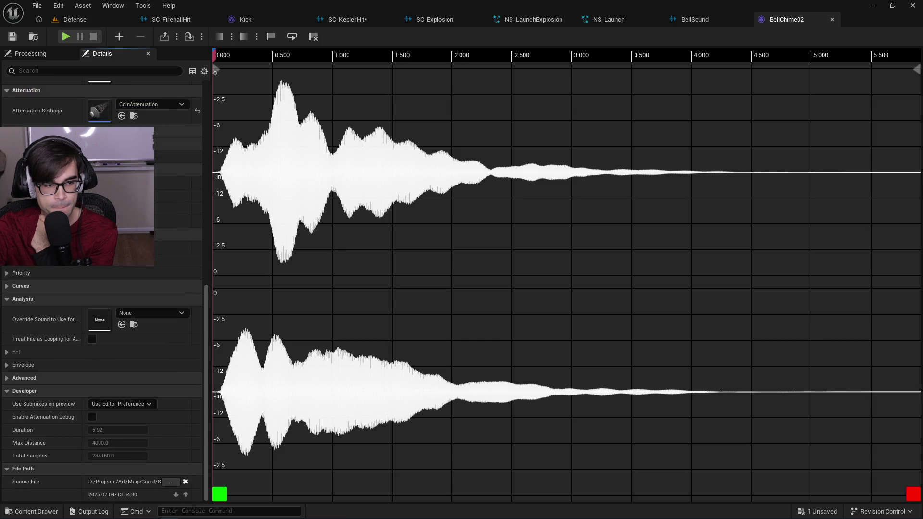
Return to the Defense editor and open the Sounds > UISounds folder.
{"action": "left_click", "coordinate": [86, 19]}
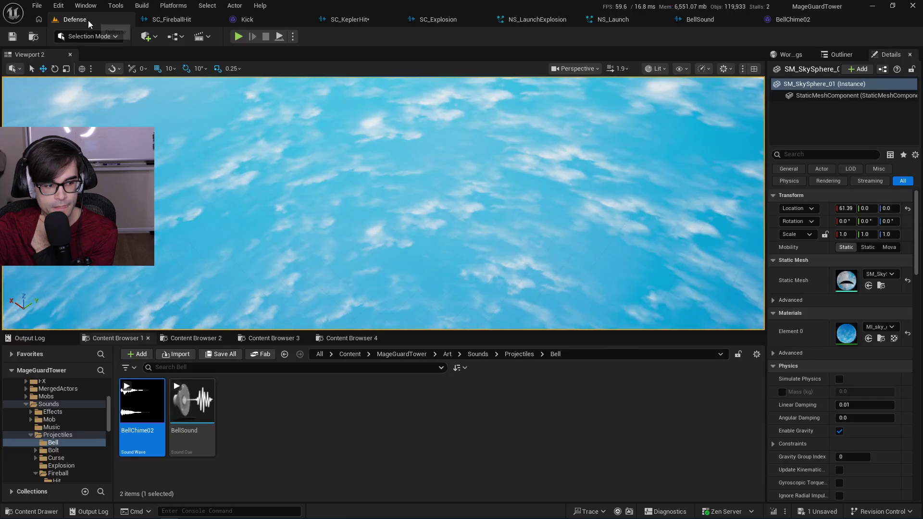
{"action": "left_click", "coordinate": [519, 354]}
{"action": "left_click", "coordinate": [479, 355]}
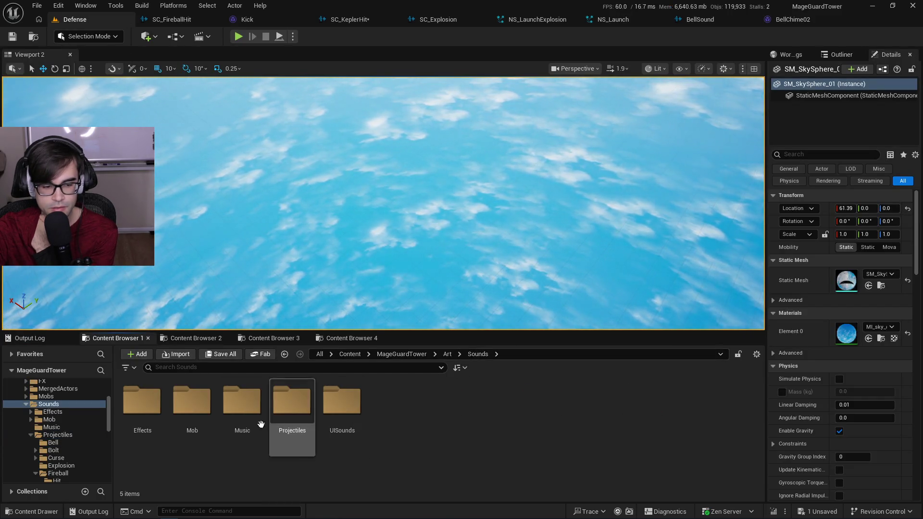
{"action": "double_click", "coordinate": [346, 409]}
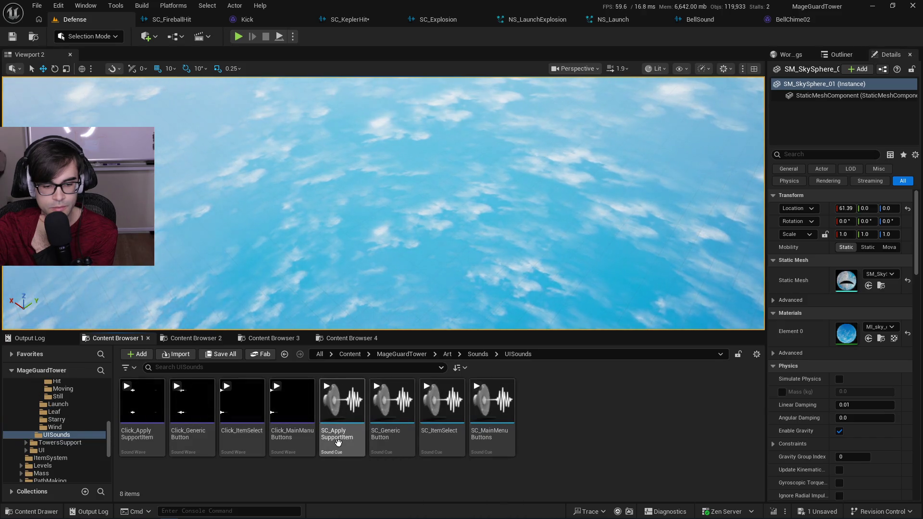
{"action": "left_click", "coordinate": [387, 440]}
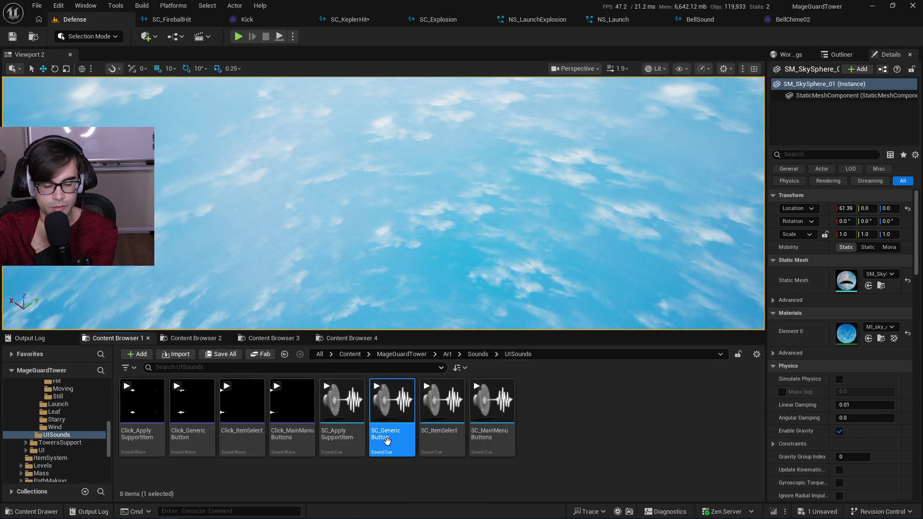
{"action": "double_click", "coordinate": [387, 440]}
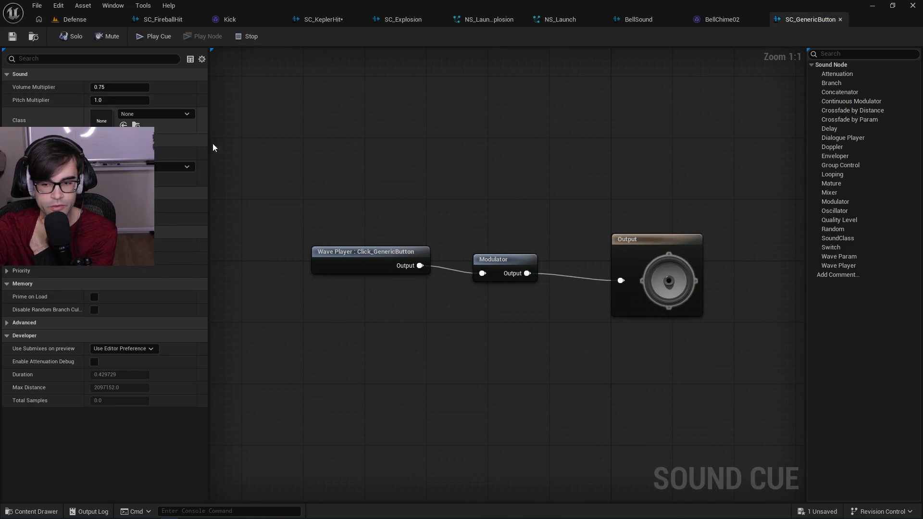
{"action": "left_click", "coordinate": [93, 262]}
{"action": "left_click", "coordinate": [94, 264]}
{"action": "left_click", "coordinate": [95, 264]}
{"action": "left_click", "coordinate": [95, 264]}
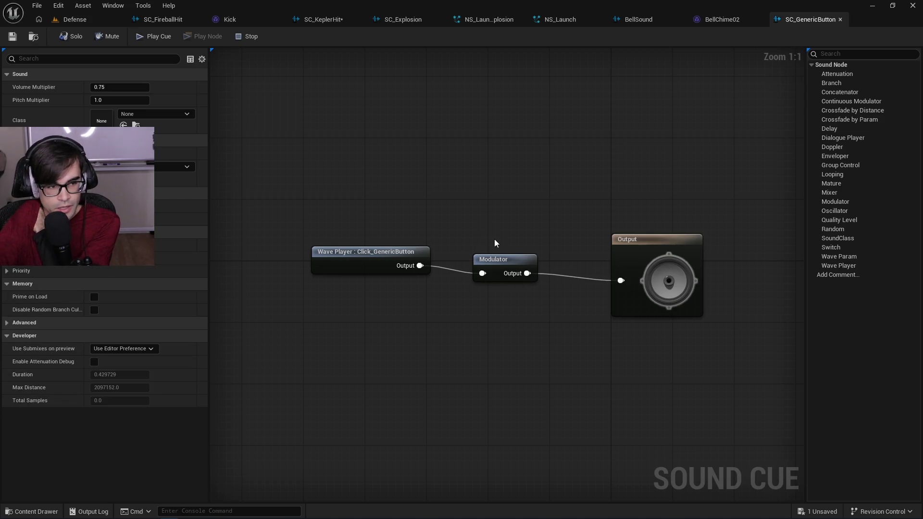
{"action": "left_click", "coordinate": [708, 22]}
{"action": "left_click", "coordinate": [630, 21]}
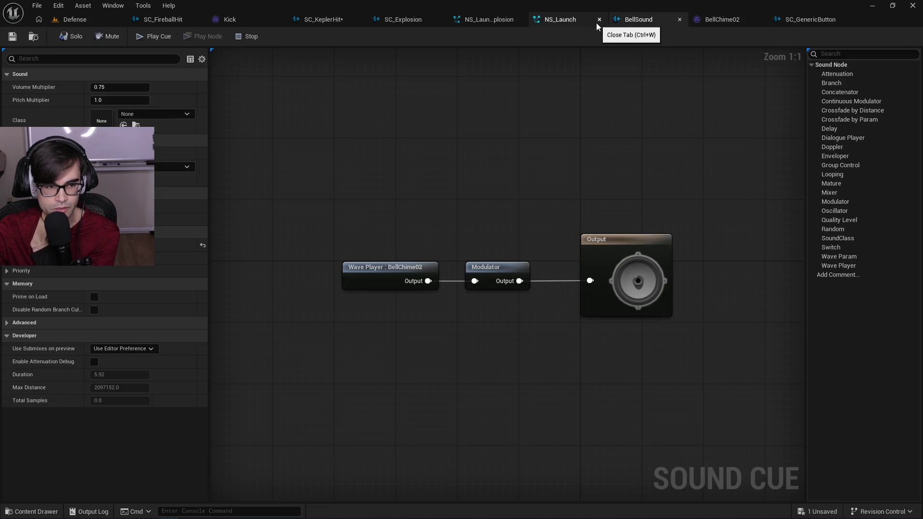
{"action": "left_click", "coordinate": [94, 20]}
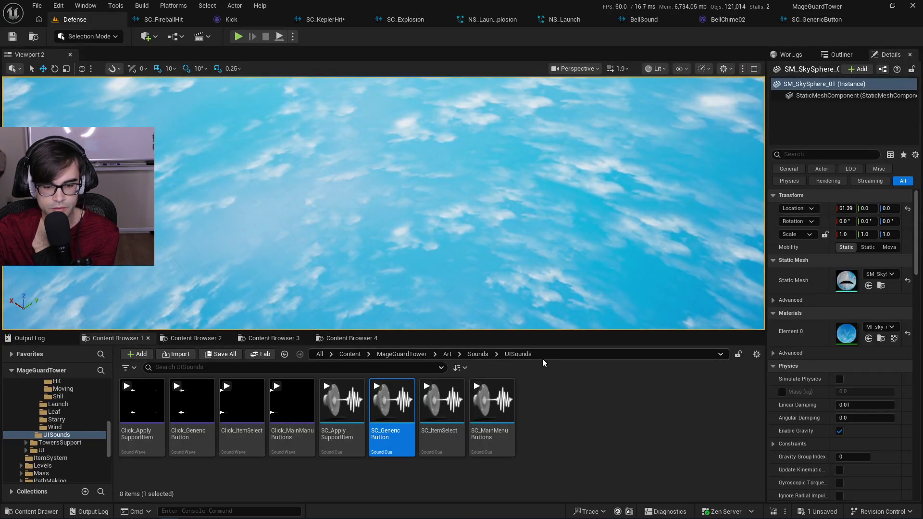
{"action": "left_click", "coordinate": [478, 355]}
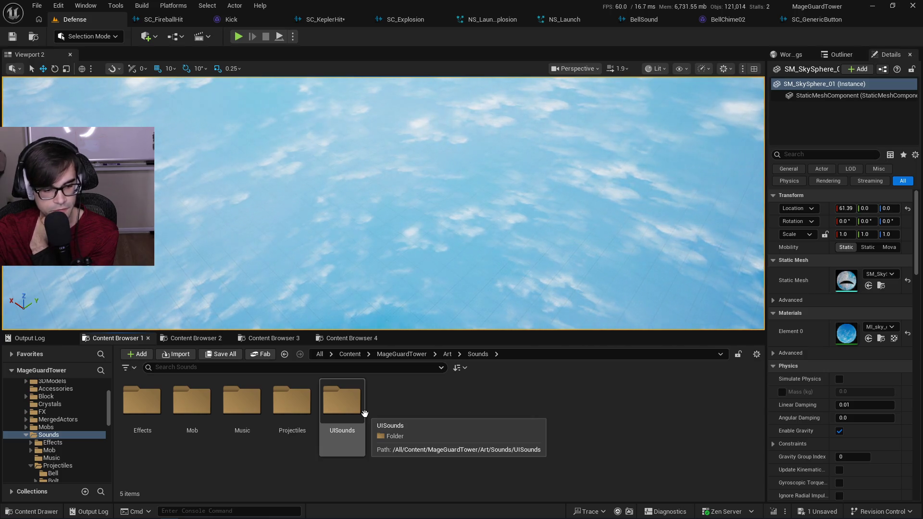
{"action": "double_click", "coordinate": [152, 411]}
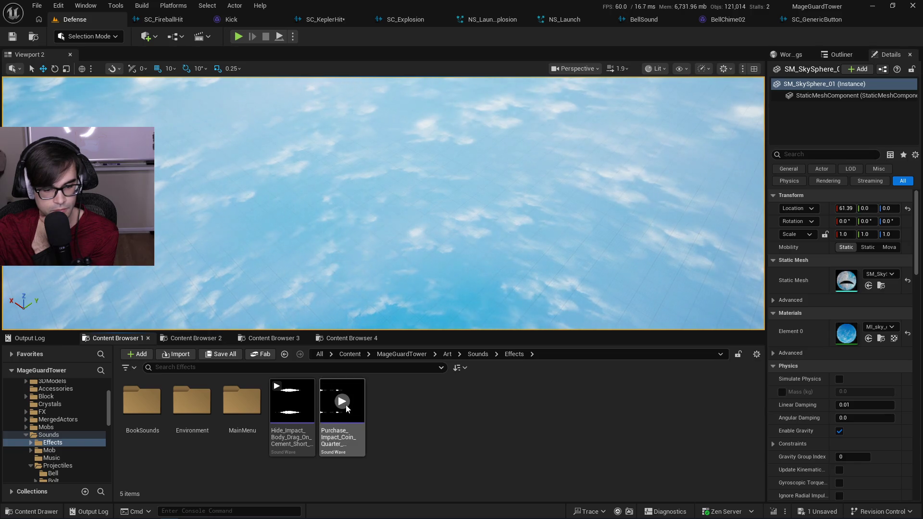
{"action": "left_click", "coordinate": [347, 436]}
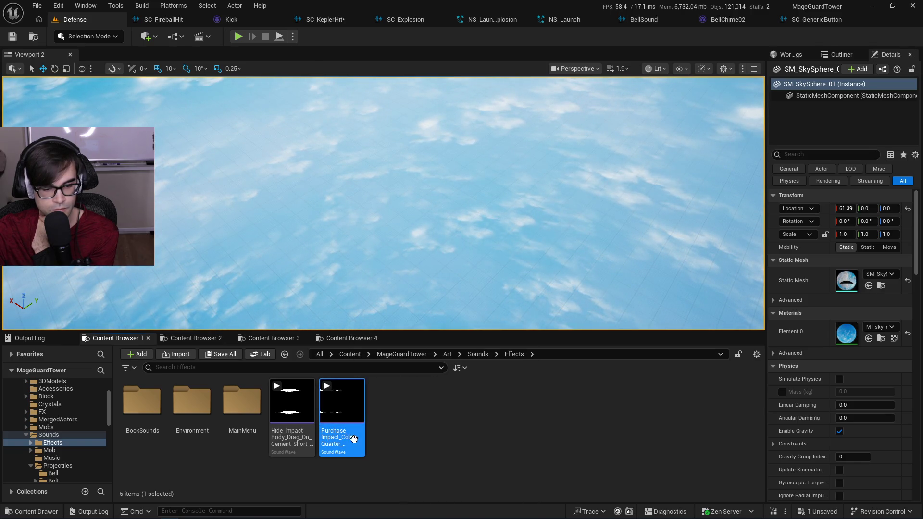
{"action": "double_click", "coordinate": [353, 438]}
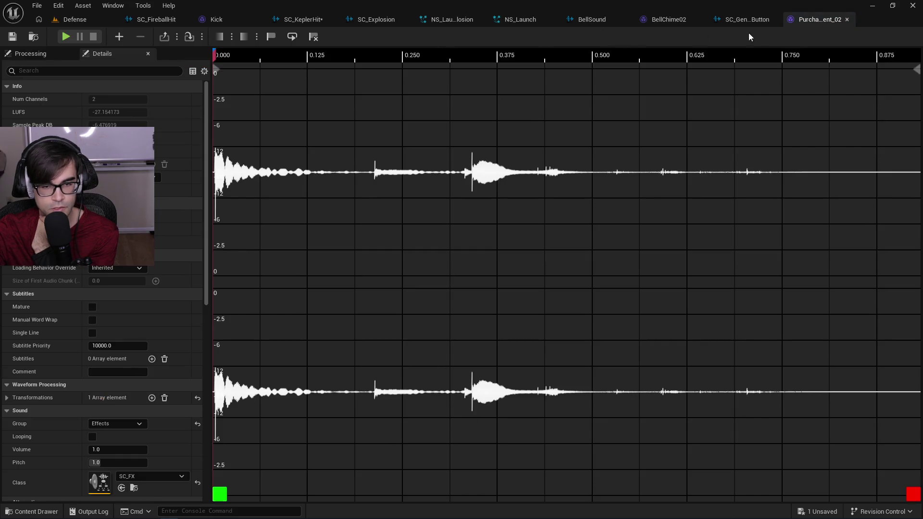
{"action": "left_click", "coordinate": [847, 20]}
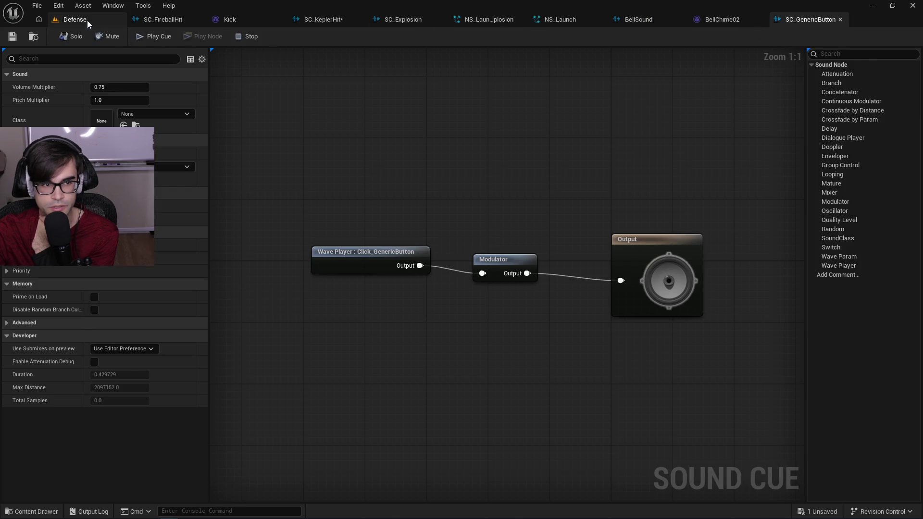
{"action": "left_click", "coordinate": [87, 20]}
{"action": "double_click", "coordinate": [238, 411]}
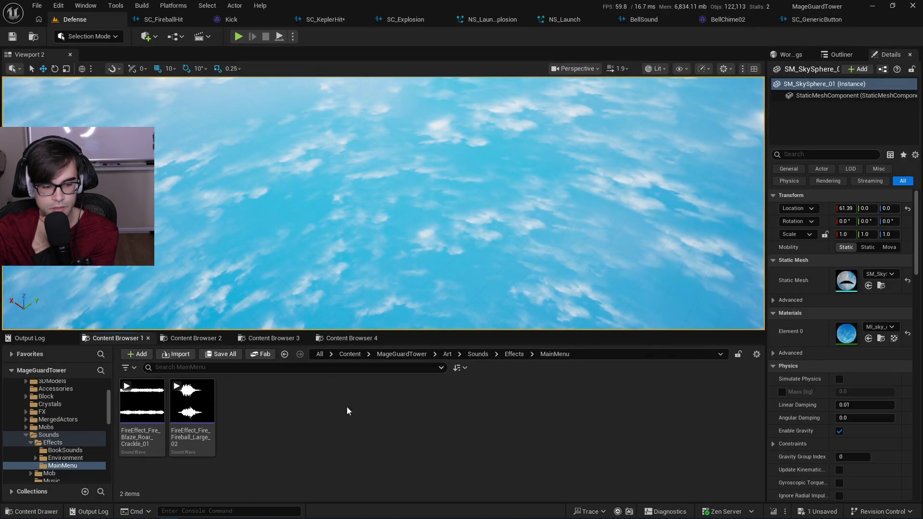
{"action": "left_click", "coordinate": [514, 354]}
{"action": "left_click", "coordinate": [479, 354]}
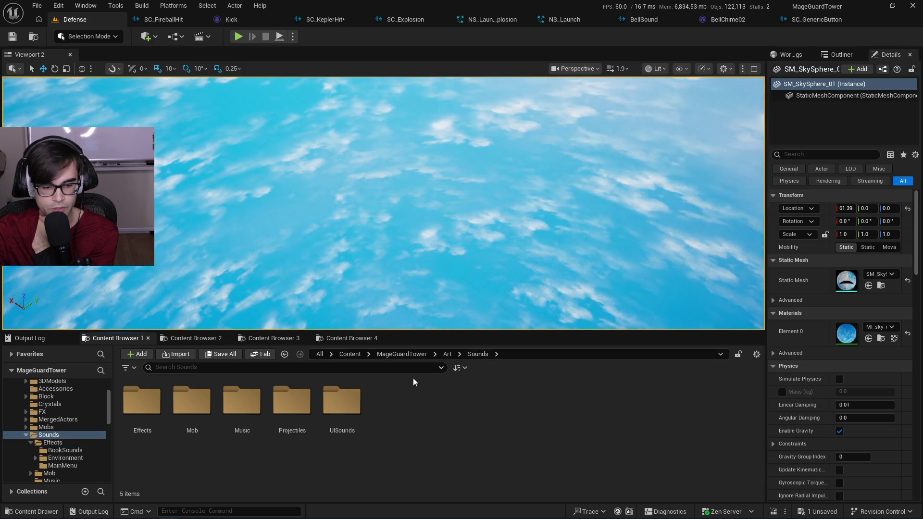
{"action": "double_click", "coordinate": [342, 403]}
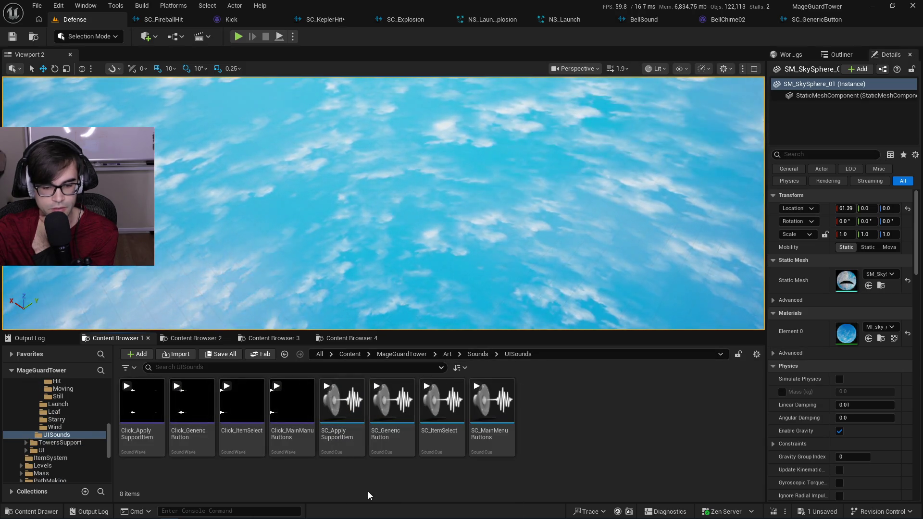
{"action": "left_click", "coordinate": [494, 438]}
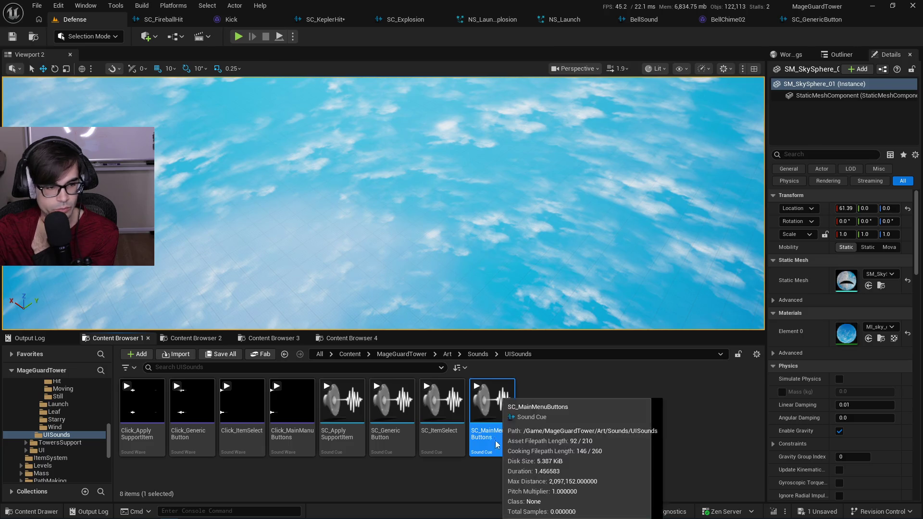
{"action": "double_click", "coordinate": [494, 438]}
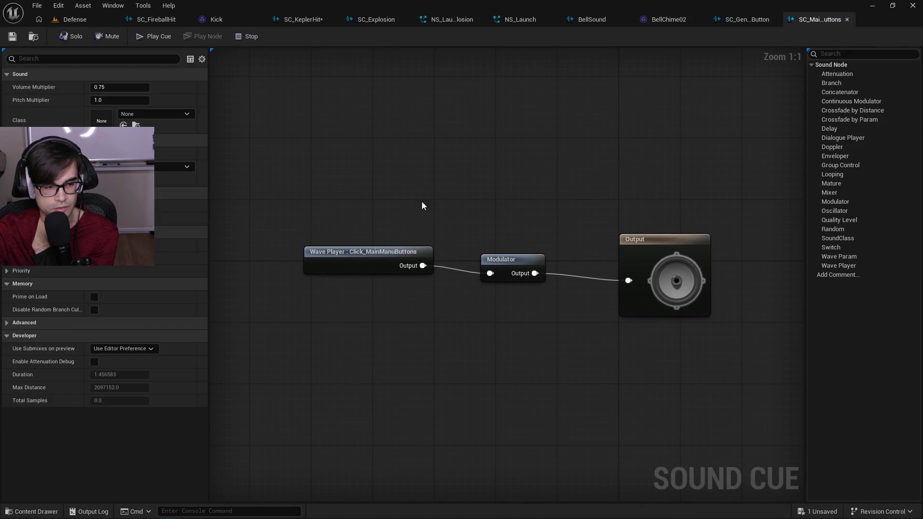
{"action": "left_click", "coordinate": [847, 19]}
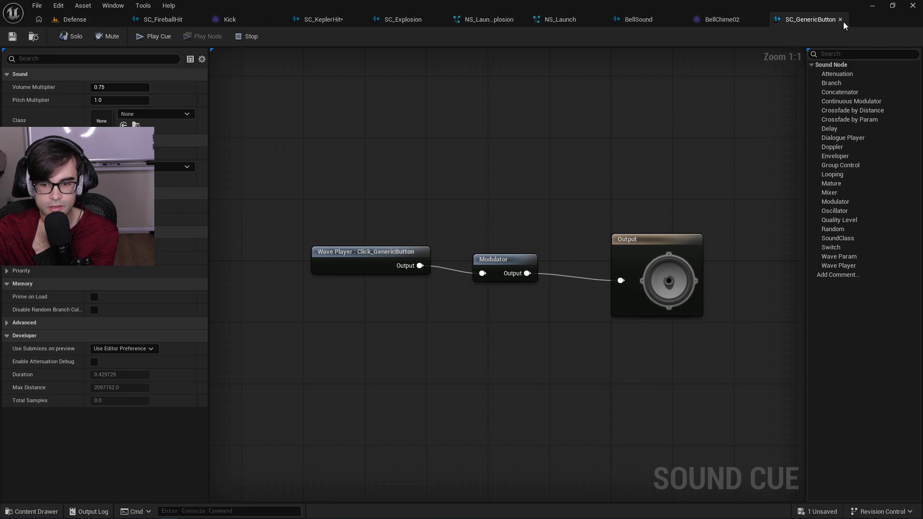
{"action": "left_click", "coordinate": [841, 22]}
{"action": "left_click", "coordinate": [91, 17]}
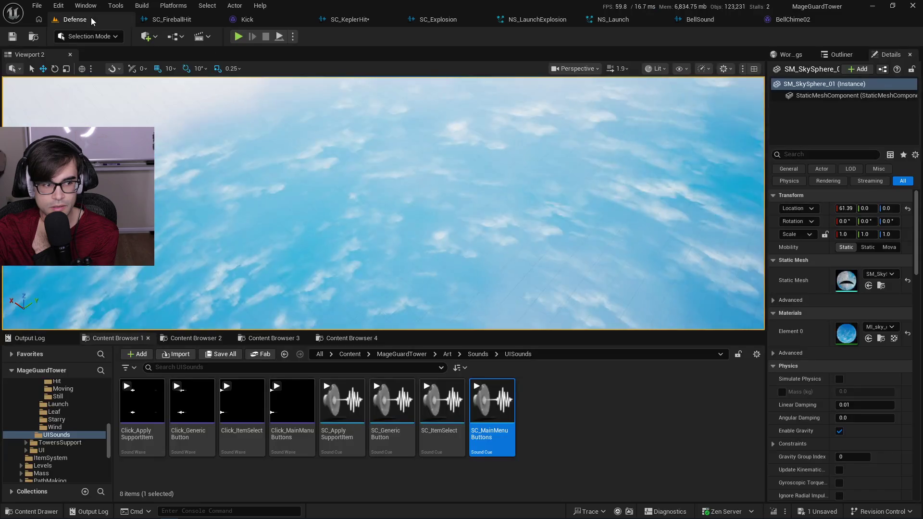
Browse Sounds > Effects > Environment > Wind and open the SC_LevelWind sound cue.
{"action": "left_click", "coordinate": [478, 354]}
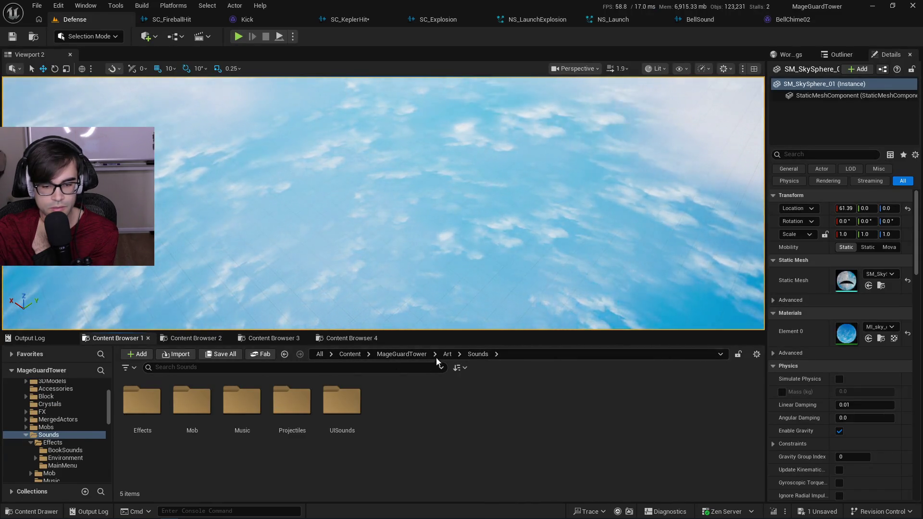
{"action": "double_click", "coordinate": [243, 414]}
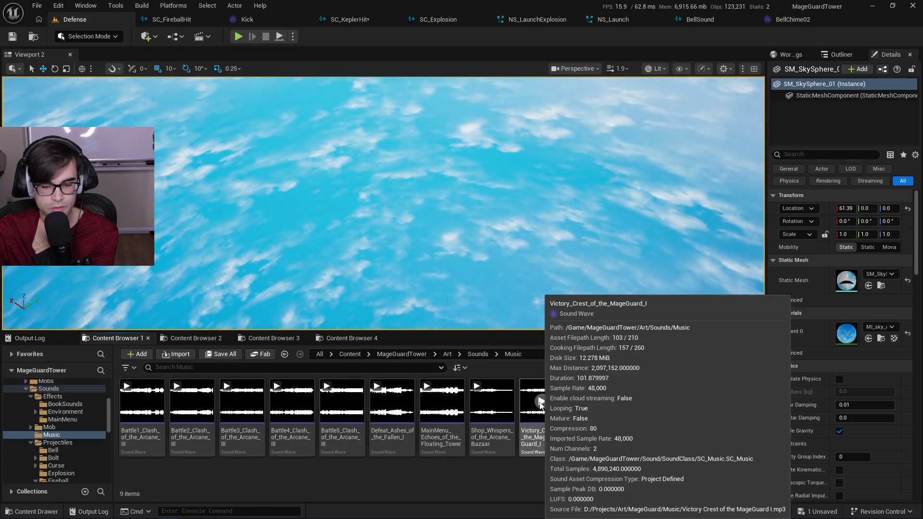
{"action": "left_click", "coordinate": [479, 355]}
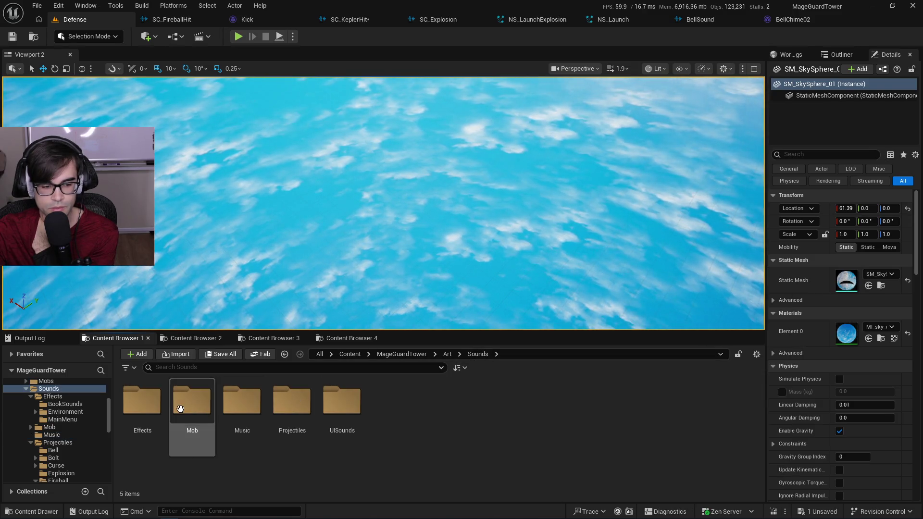
{"action": "double_click", "coordinate": [151, 409]}
{"action": "double_click", "coordinate": [152, 414]}
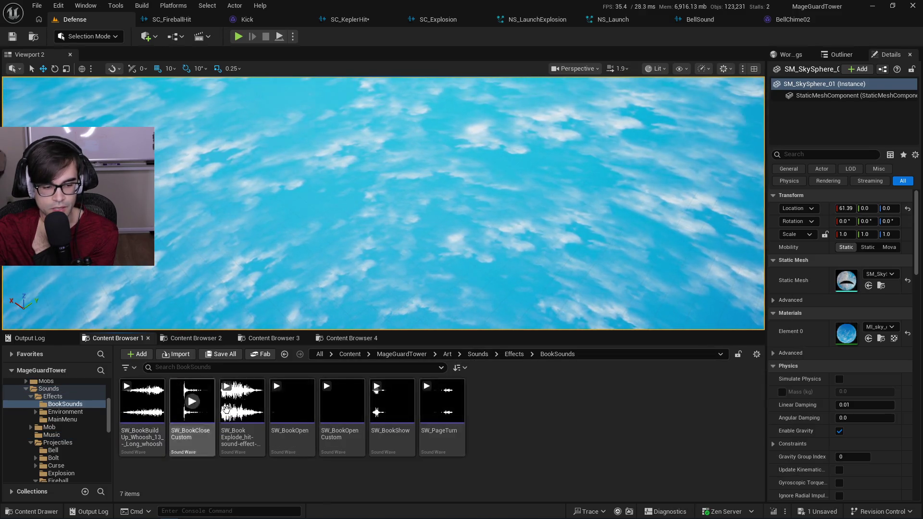
{"action": "left_click", "coordinate": [513, 354]}
{"action": "double_click", "coordinate": [194, 419]}
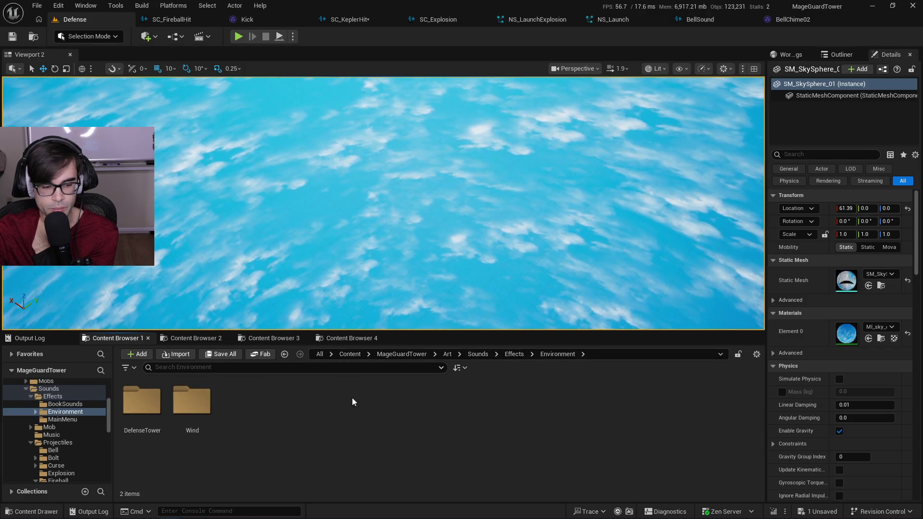
{"action": "double_click", "coordinate": [192, 401]}
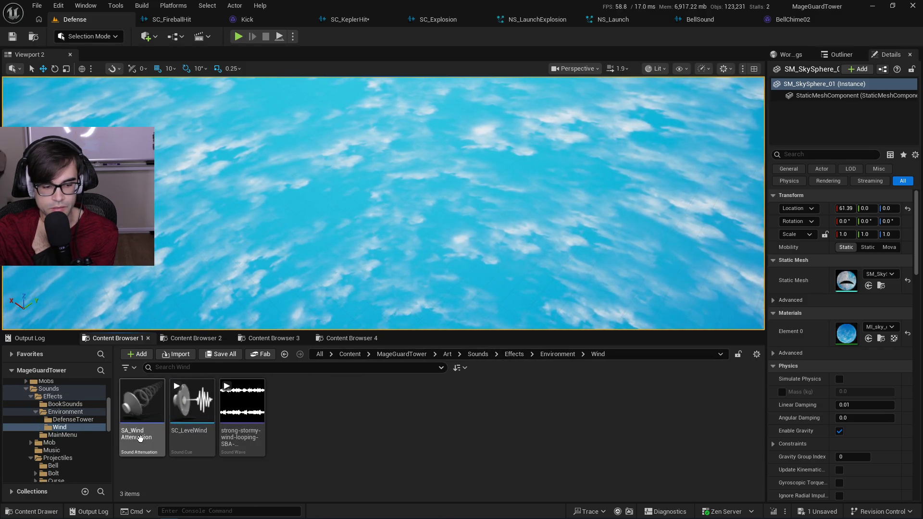
{"action": "double_click", "coordinate": [192, 406]}
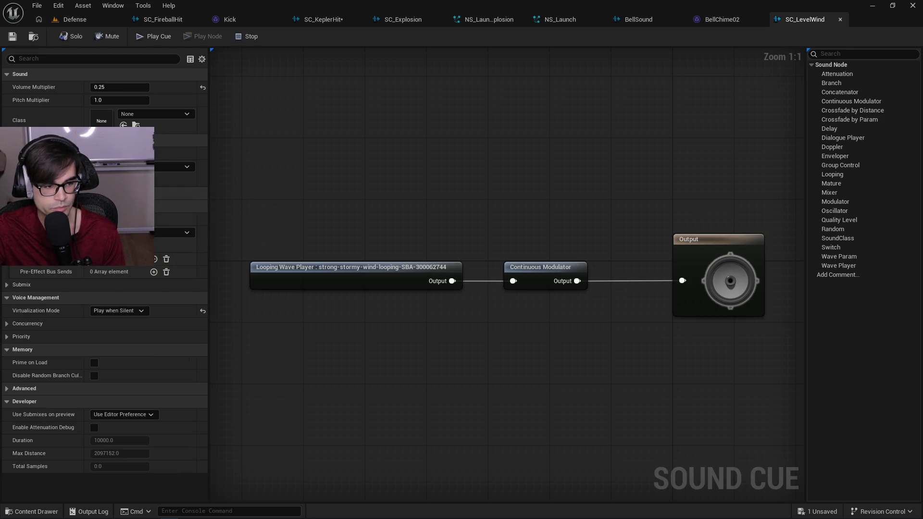
Expand a Details section of SC_LevelWind, close the cue, and return to Defense.
{"action": "left_click", "coordinate": [29, 219]}
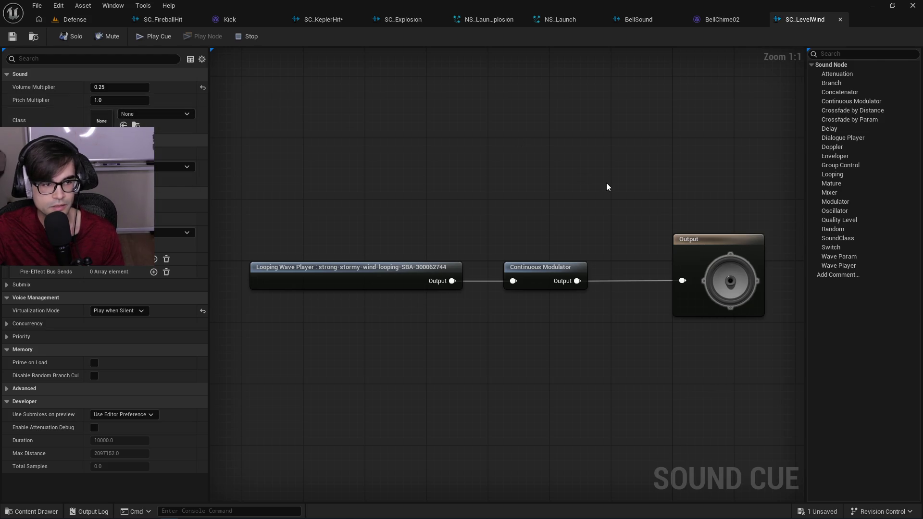
{"action": "left_click", "coordinate": [840, 20]}
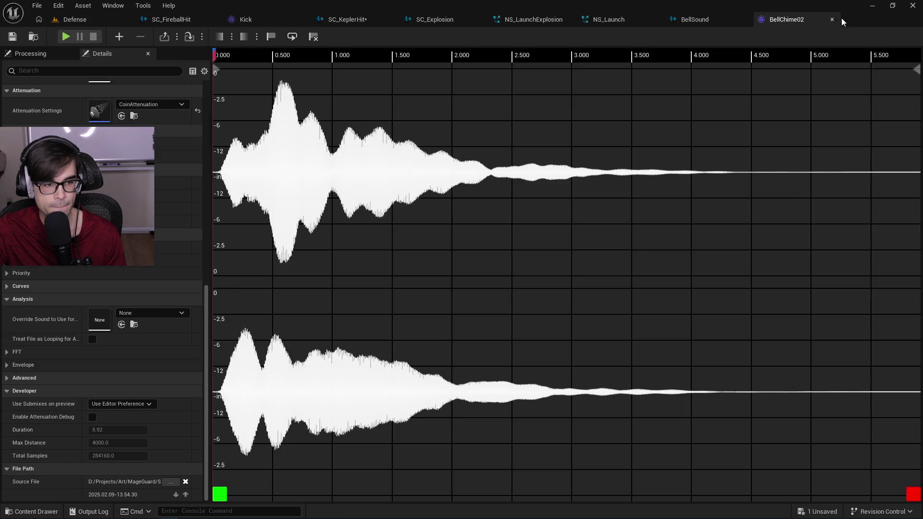
{"action": "left_click", "coordinate": [133, 14]}
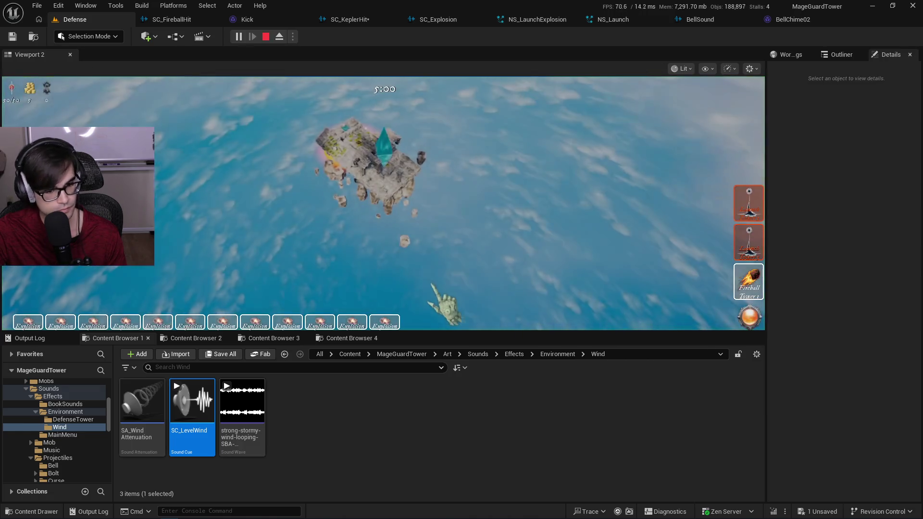
Pause the game, check the Music/FX/UI volume settings, and resume play, twice.
{"action": "key", "text": "Escape"}
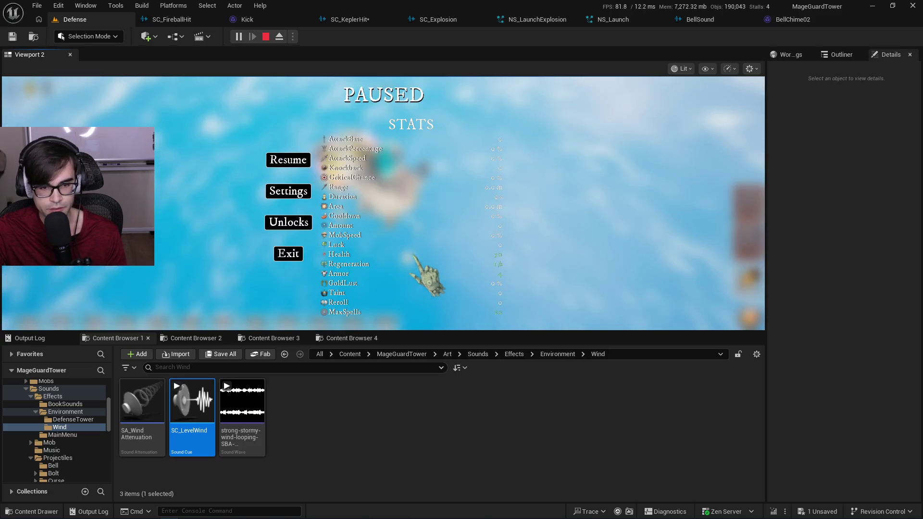
{"action": "left_click", "coordinate": [281, 190]}
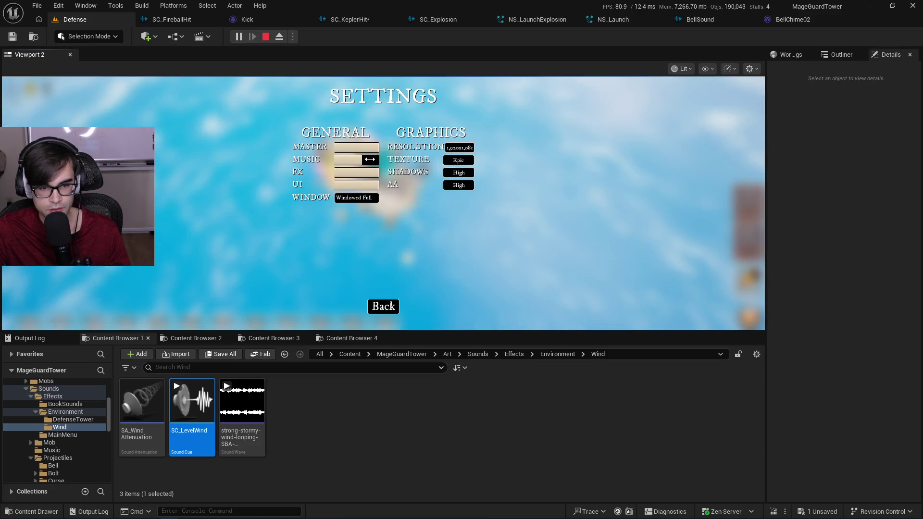
{"action": "left_click", "coordinate": [383, 306]}
{"action": "left_click", "coordinate": [289, 159]}
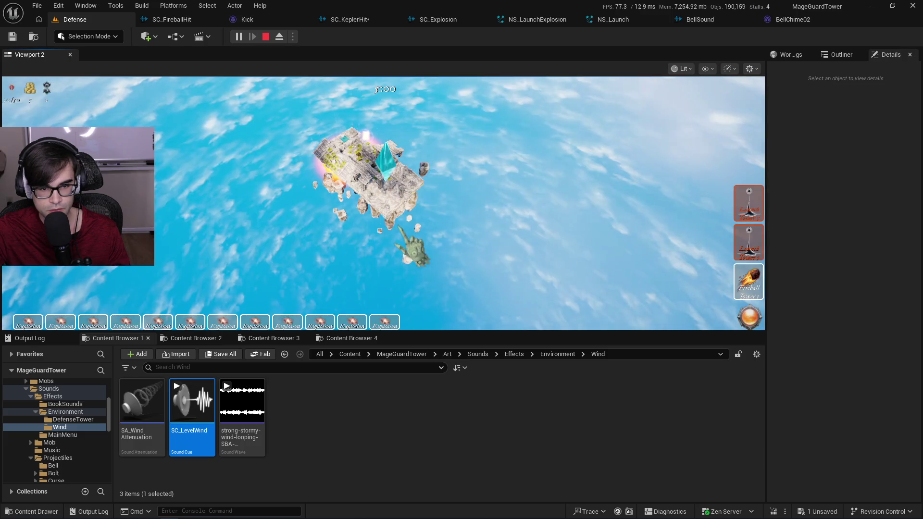
{"action": "key", "text": "Escape"}
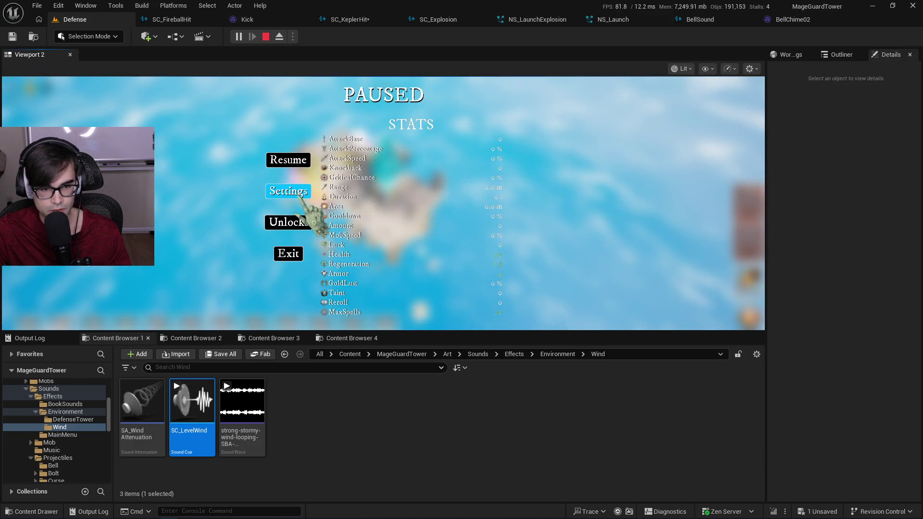
{"action": "left_click", "coordinate": [298, 194]}
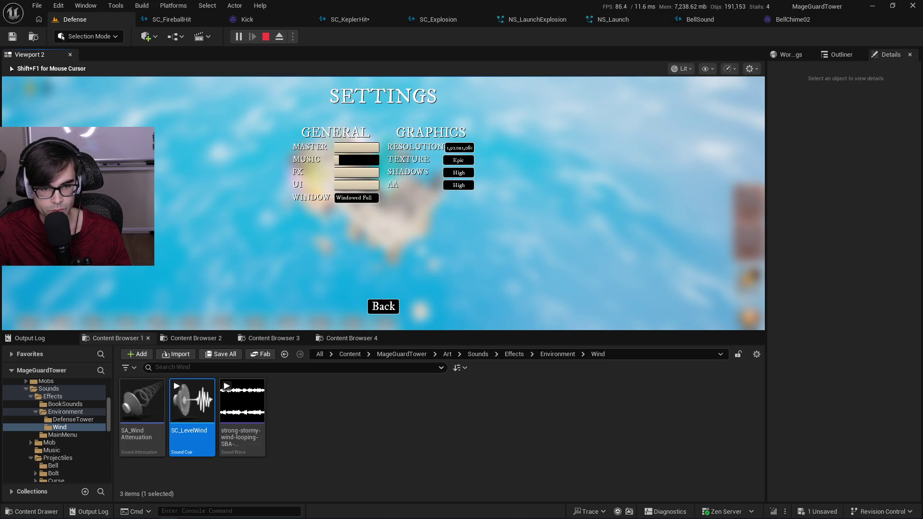
{"action": "left_click", "coordinate": [383, 306]}
{"action": "left_click", "coordinate": [298, 159]}
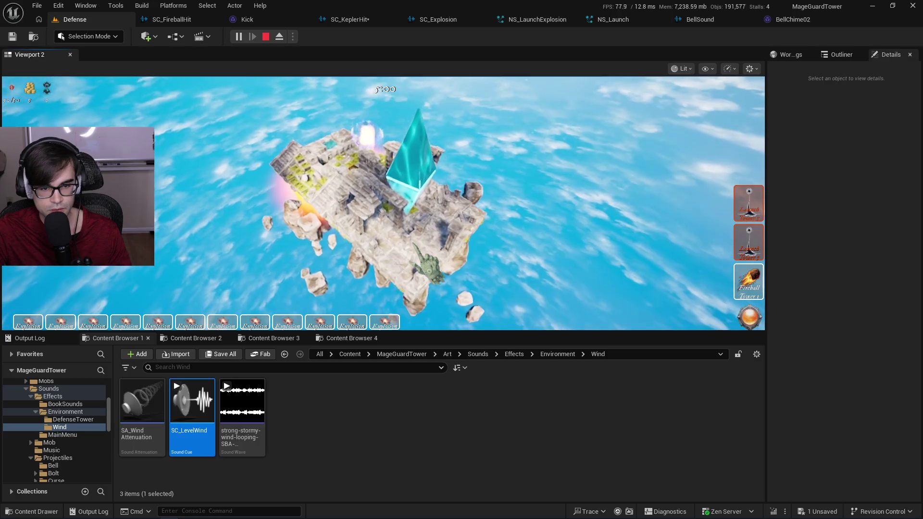
Revisit the volume settings through the pause menu three more times, leaving FX volume at zero.
{"action": "scroll", "coordinate": [427, 260], "scroll_direction": "down", "scroll_amount": 5}
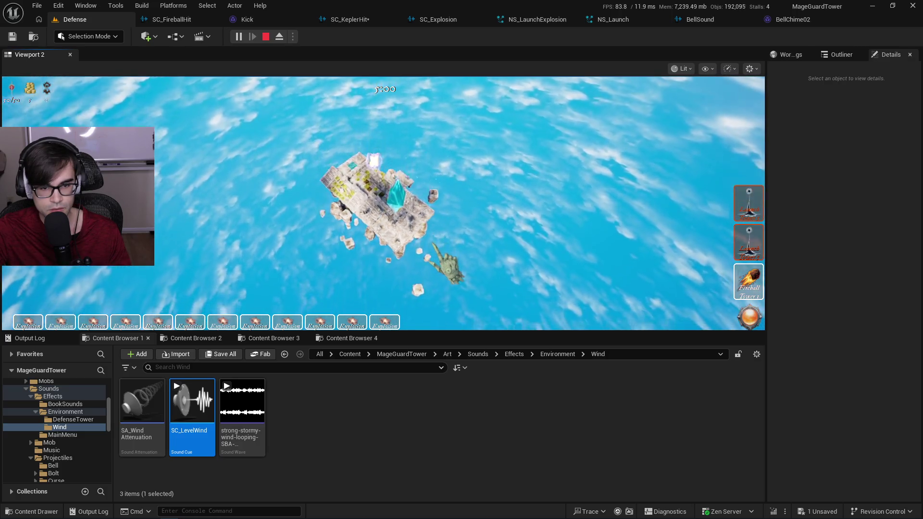
{"action": "key", "text": "Escape"}
{"action": "left_click", "coordinate": [291, 193]}
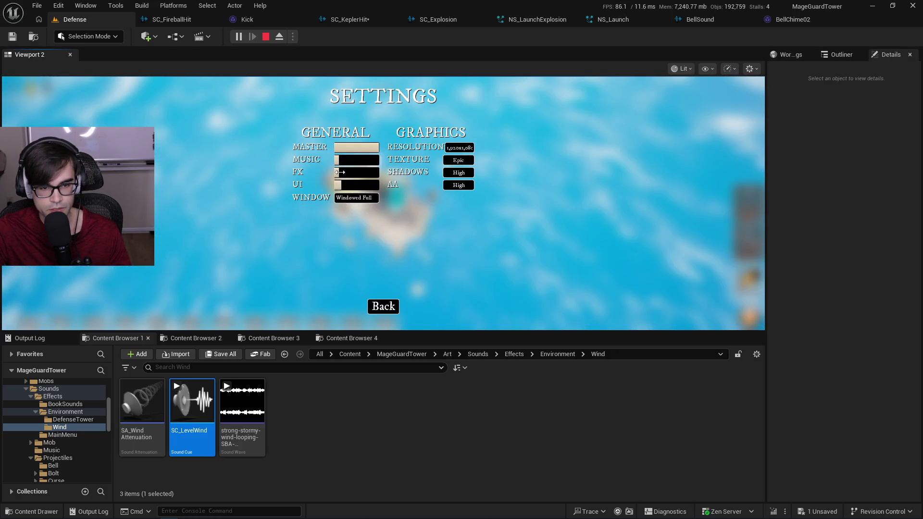
{"action": "left_click", "coordinate": [383, 306]}
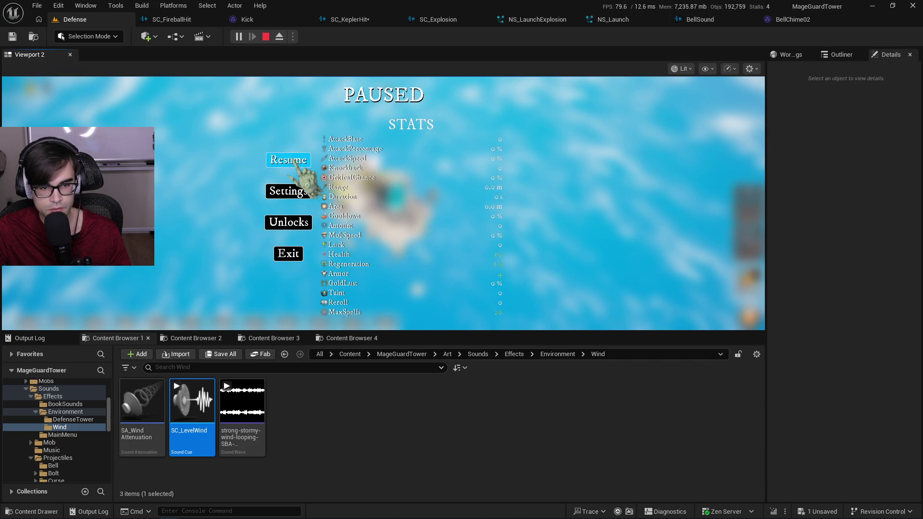
{"action": "left_click", "coordinate": [291, 161]}
{"action": "scroll", "coordinate": [387, 250], "scroll_direction": "up", "scroll_amount": 5}
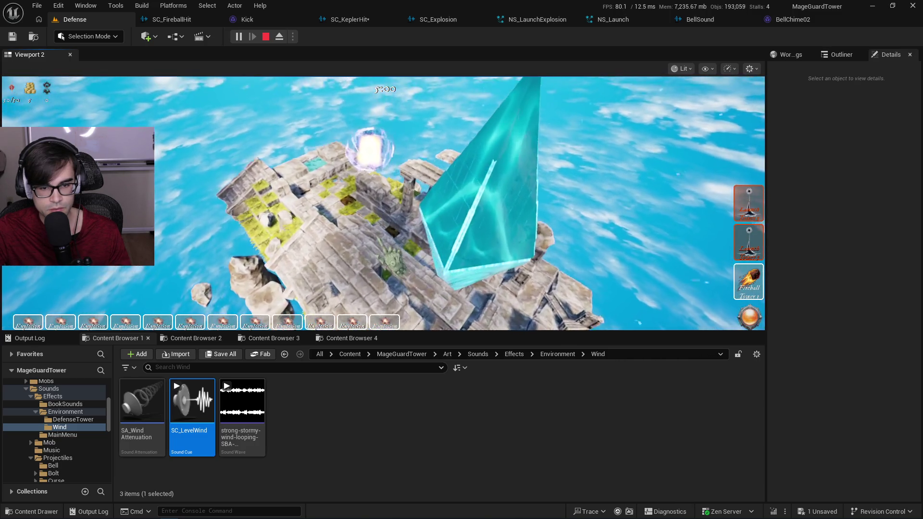
{"action": "key", "text": "Escape"}
{"action": "left_click", "coordinate": [284, 192]}
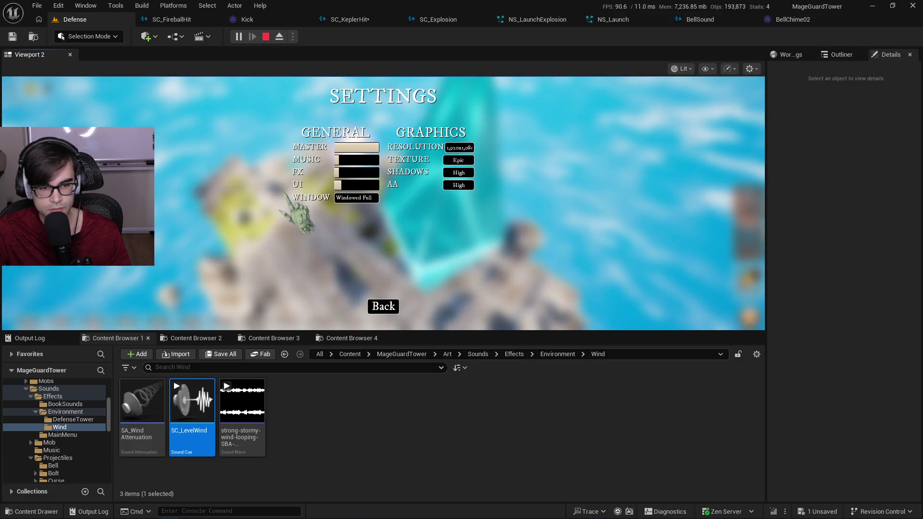
{"action": "left_click", "coordinate": [377, 305]}
{"action": "key", "text": "Escape"}
{"action": "key", "text": "Escape"}
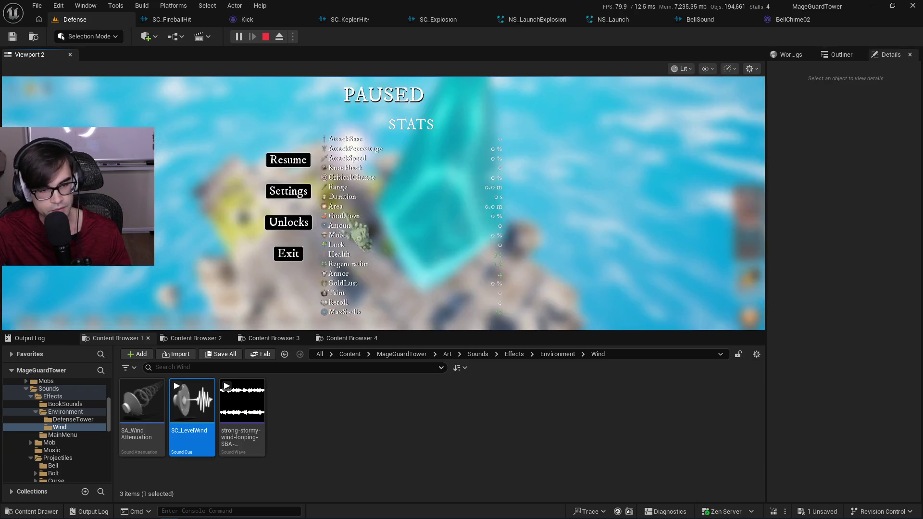
{"action": "left_click", "coordinate": [292, 194]}
{"action": "left_click", "coordinate": [384, 306]}
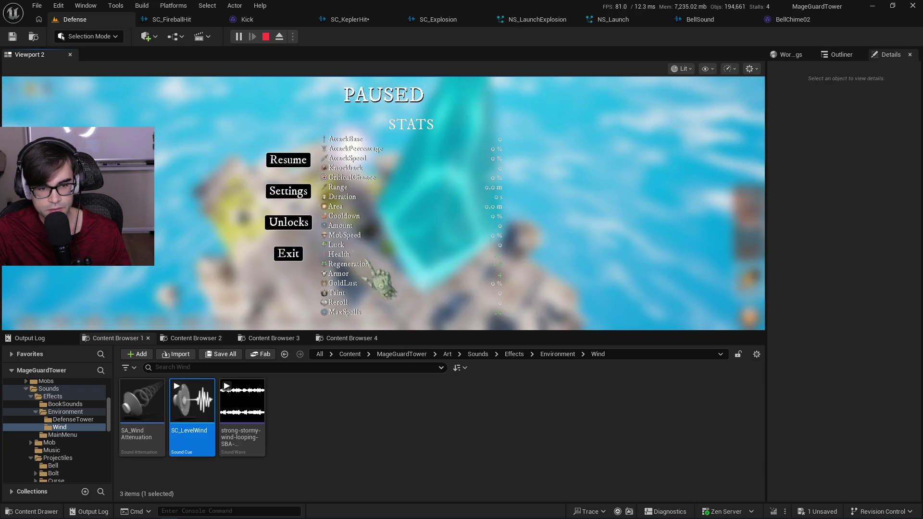
{"action": "left_click", "coordinate": [289, 158]}
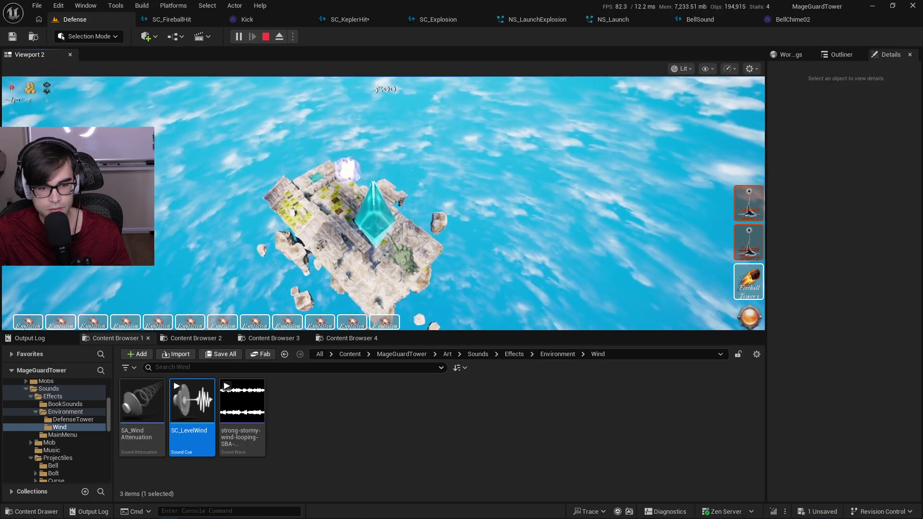
Stop play, go to Sounds > Music, and open the Victory_Crest_of_the_Mage_Guard sound wave.
{"action": "key", "text": "Escape"}
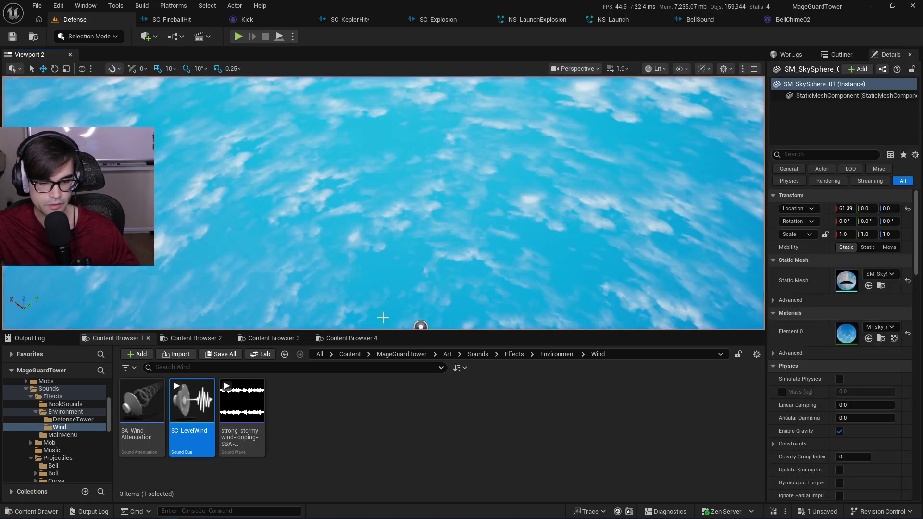
{"action": "left_click", "coordinate": [569, 354]}
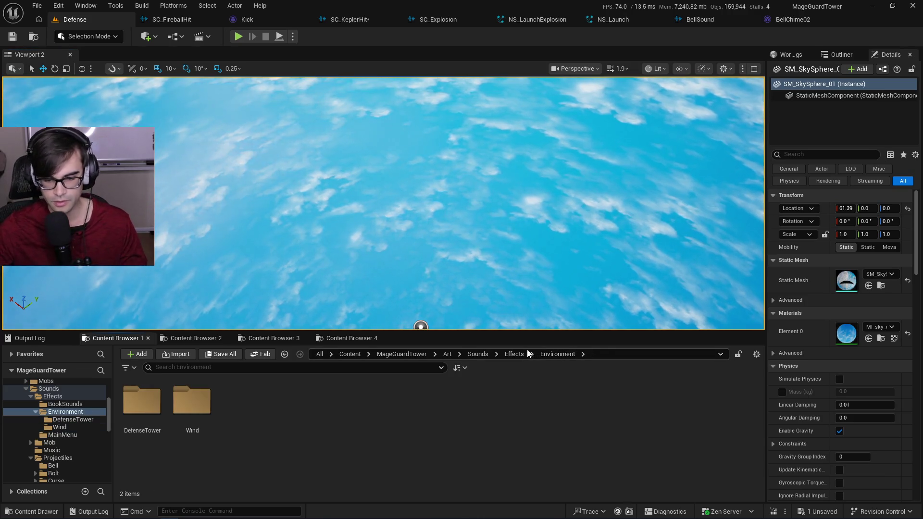
{"action": "left_click", "coordinate": [515, 353]}
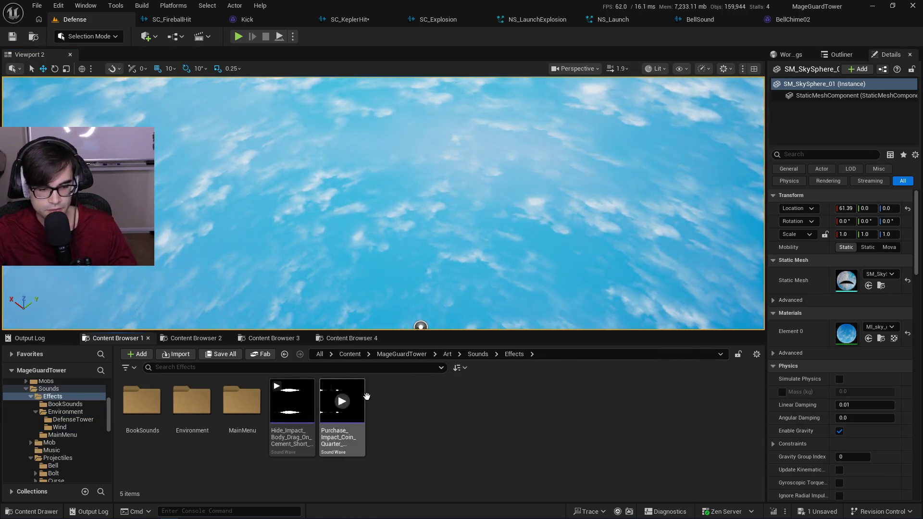
{"action": "left_click", "coordinate": [478, 354]}
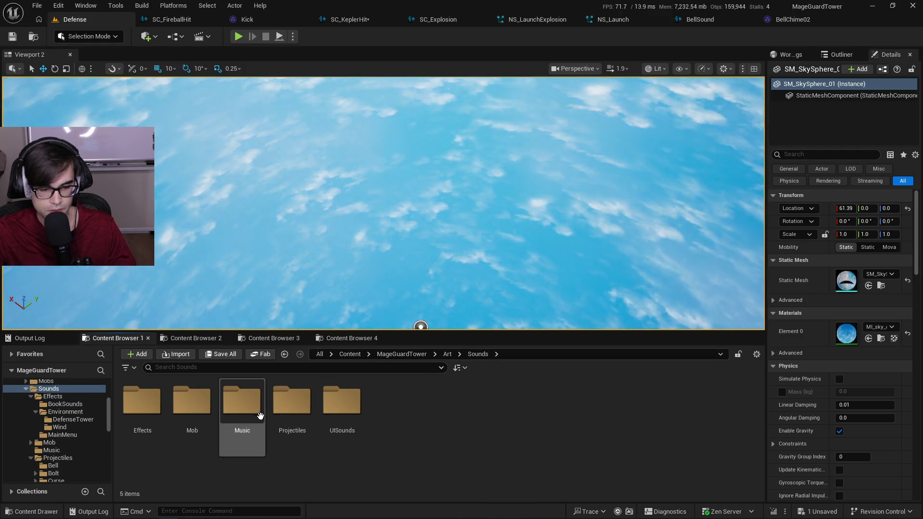
{"action": "double_click", "coordinate": [241, 402]}
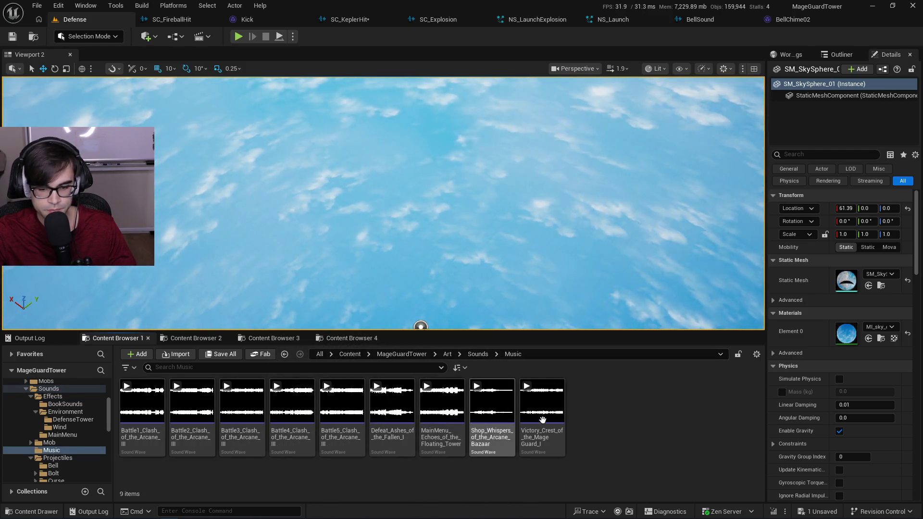
{"action": "left_click", "coordinate": [479, 355]}
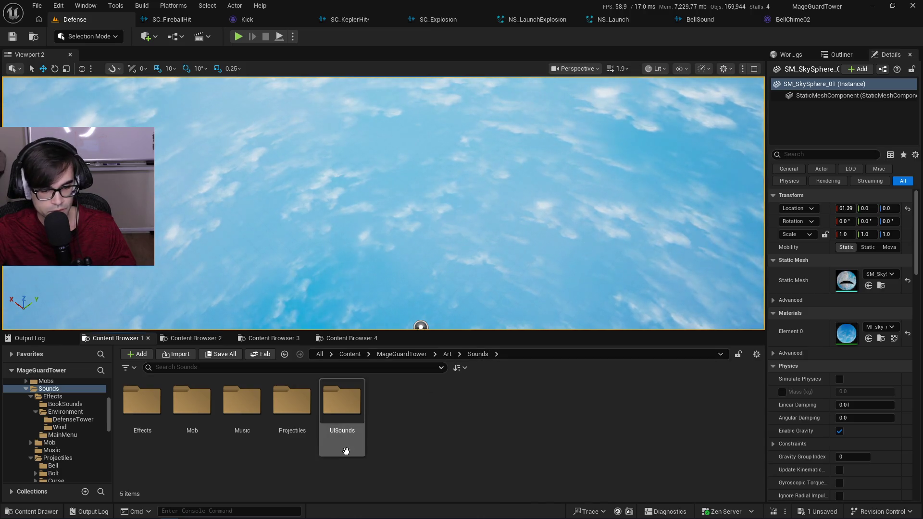
{"action": "double_click", "coordinate": [241, 401]}
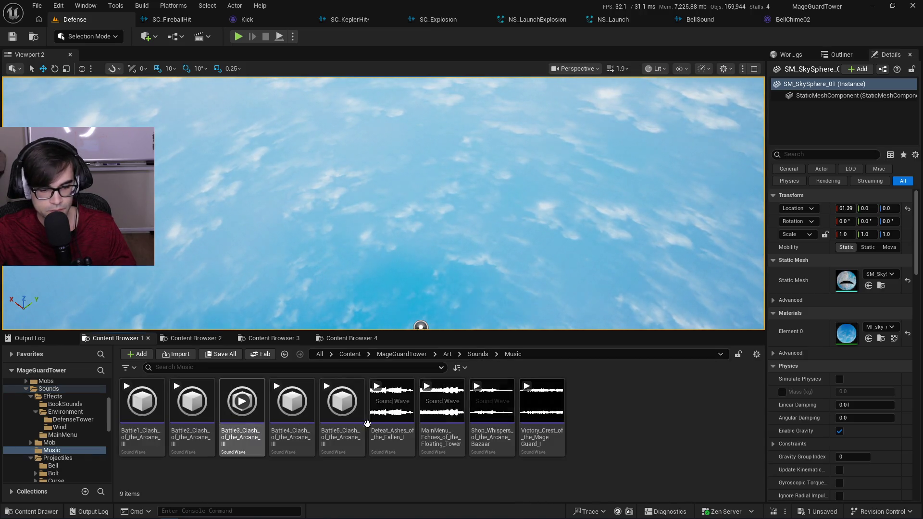
{"action": "double_click", "coordinate": [540, 438]}
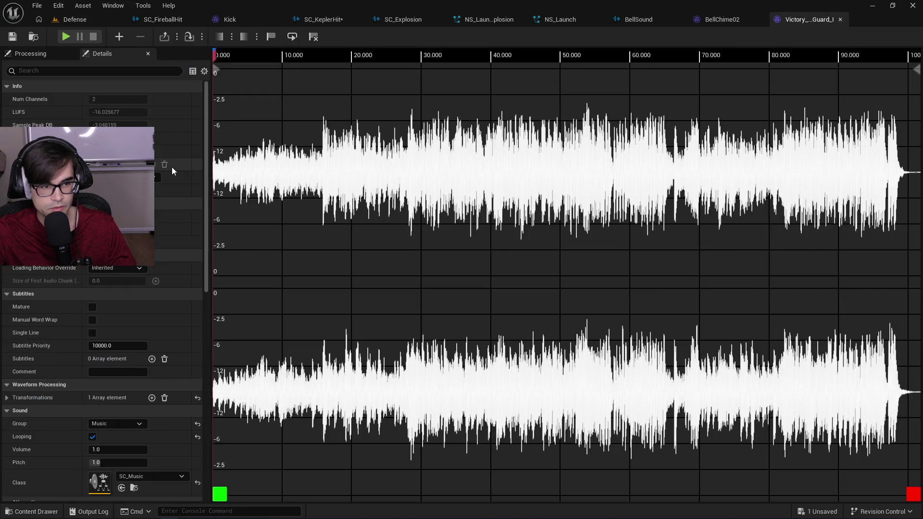
Collapse the Info, Format, Loading and Subtitles sections, then open the SC_Master sound class graph.
{"action": "left_click", "coordinate": [41, 89]}
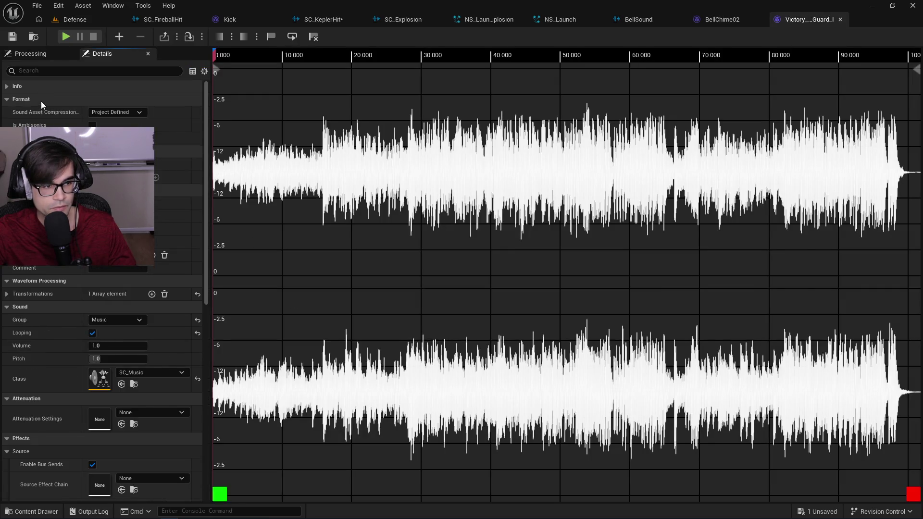
{"action": "left_click", "coordinate": [41, 100]}
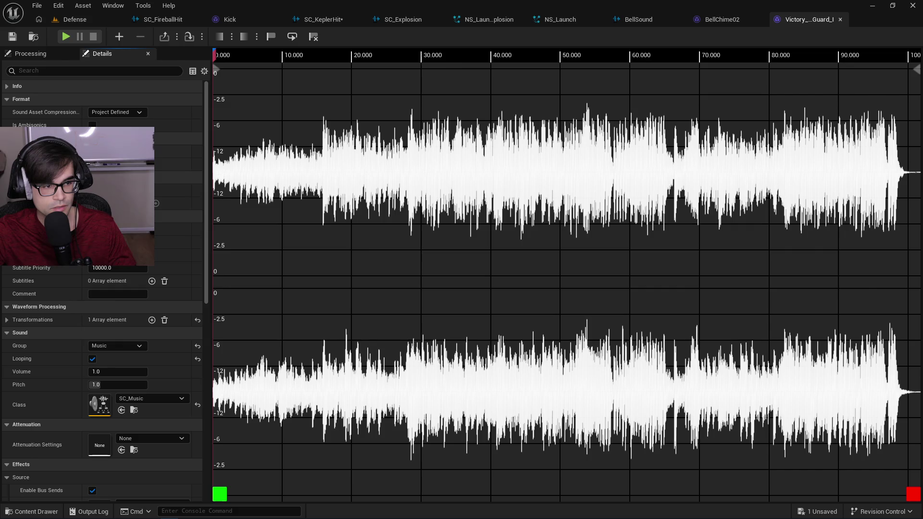
{"action": "left_click", "coordinate": [29, 112]}
{"action": "left_click", "coordinate": [30, 125]}
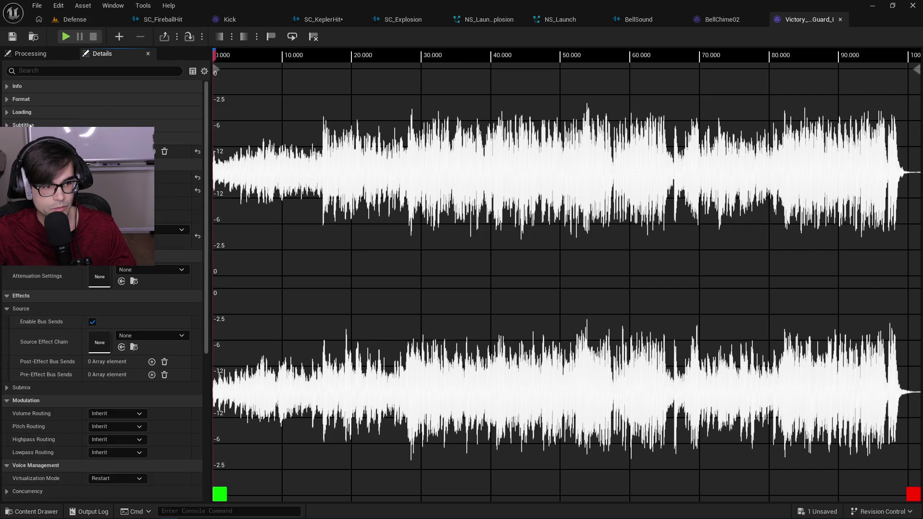
{"action": "left_click", "coordinate": [24, 138]}
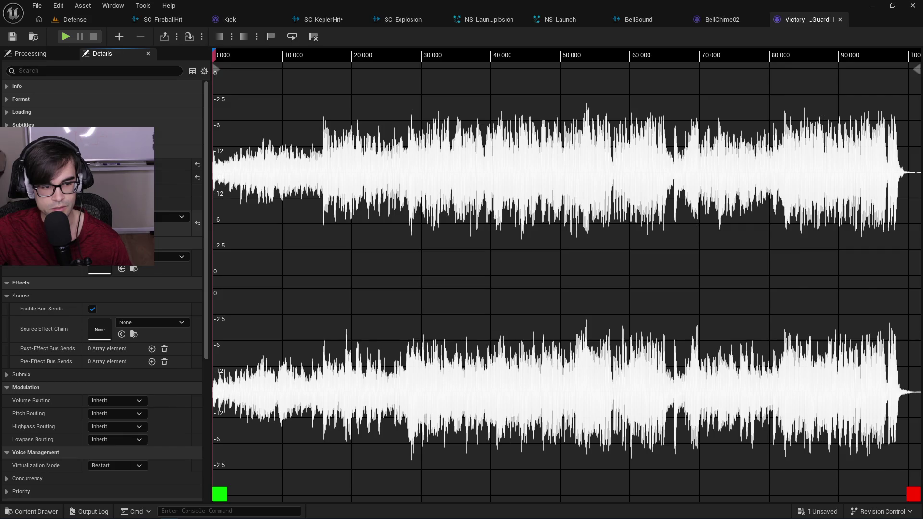
{"action": "double_click", "coordinate": [100, 223]}
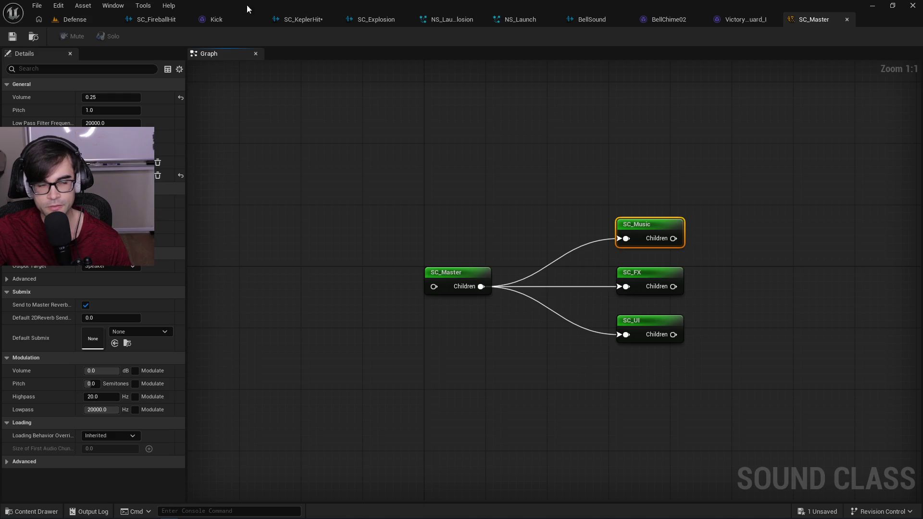
Open the Victory waveform, the SCX_UI sound mix and SC_Master, and select the SC_Master node.
{"action": "left_click", "coordinate": [76, 21]}
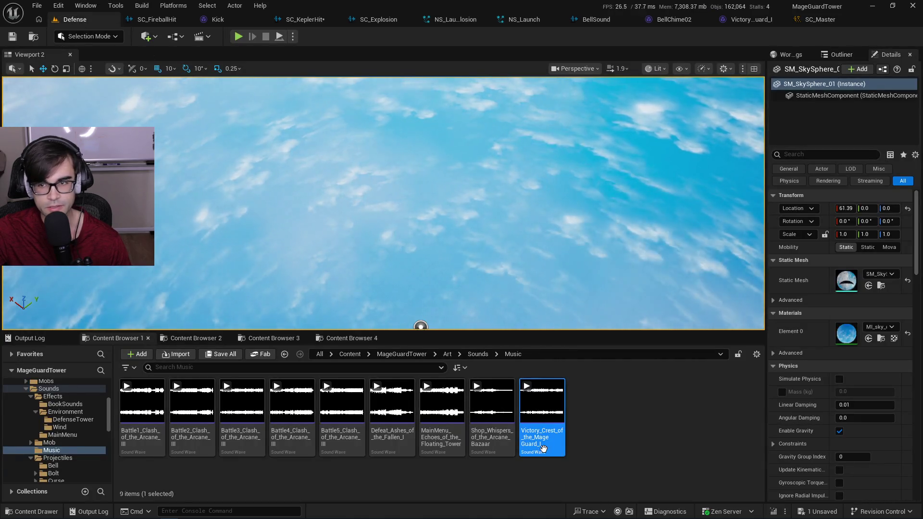
{"action": "double_click", "coordinate": [544, 449]}
{"action": "left_click", "coordinate": [74, 19]}
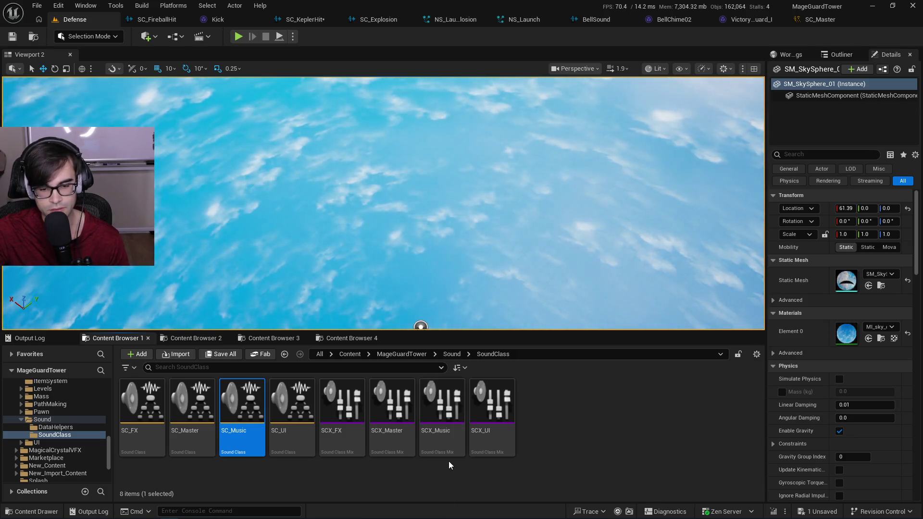
{"action": "double_click", "coordinate": [483, 441]}
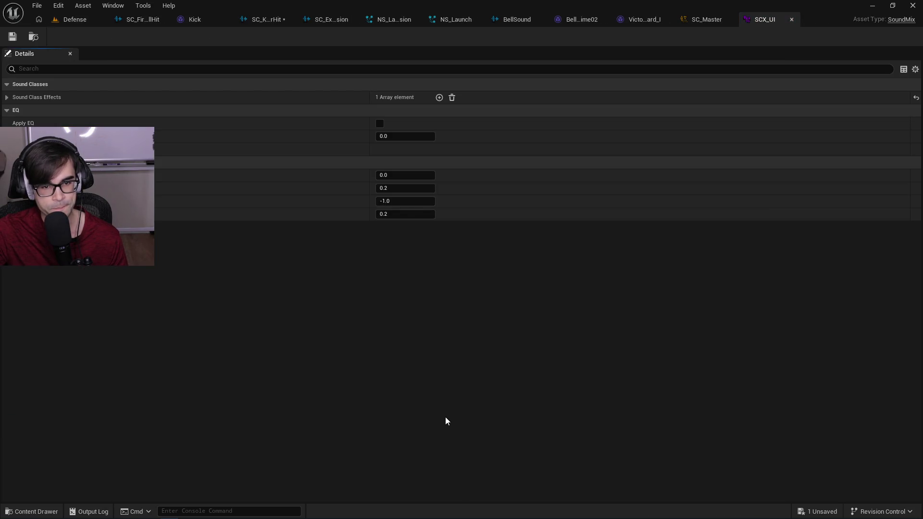
{"action": "left_click", "coordinate": [77, 19]}
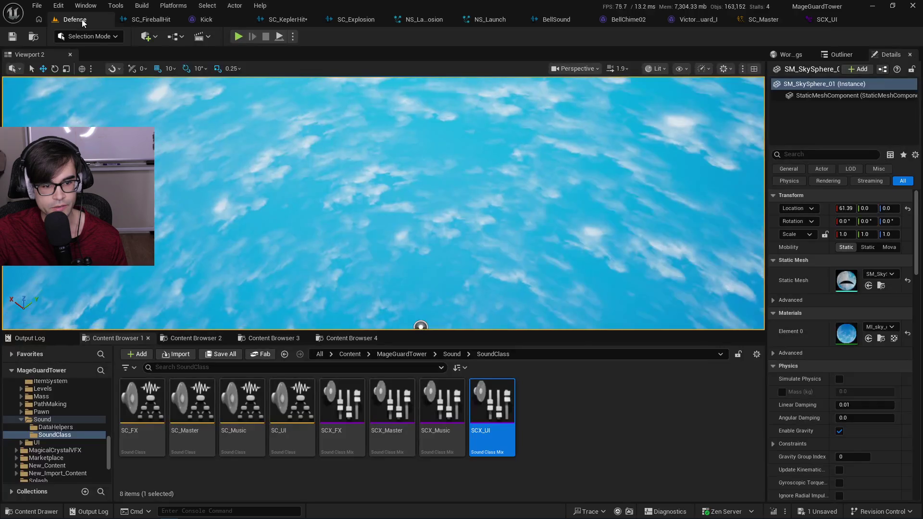
{"action": "double_click", "coordinate": [300, 432]}
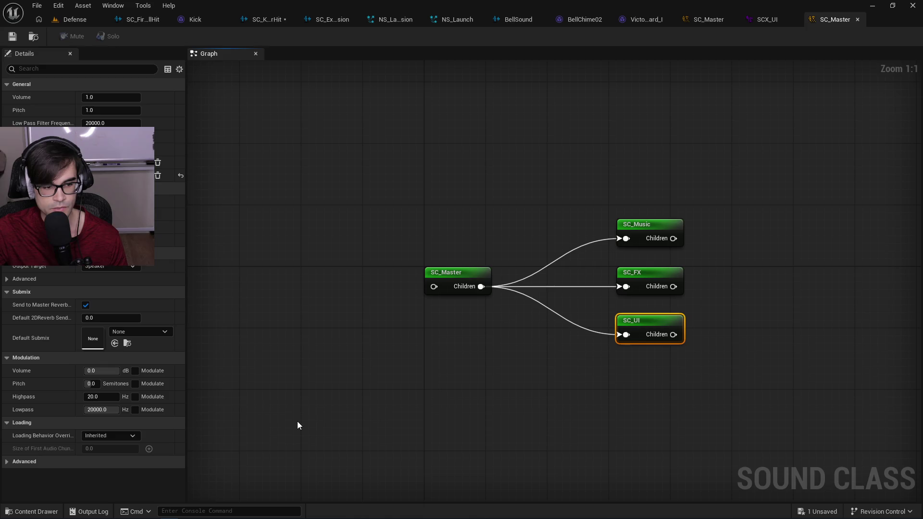
{"action": "left_click", "coordinate": [458, 273]}
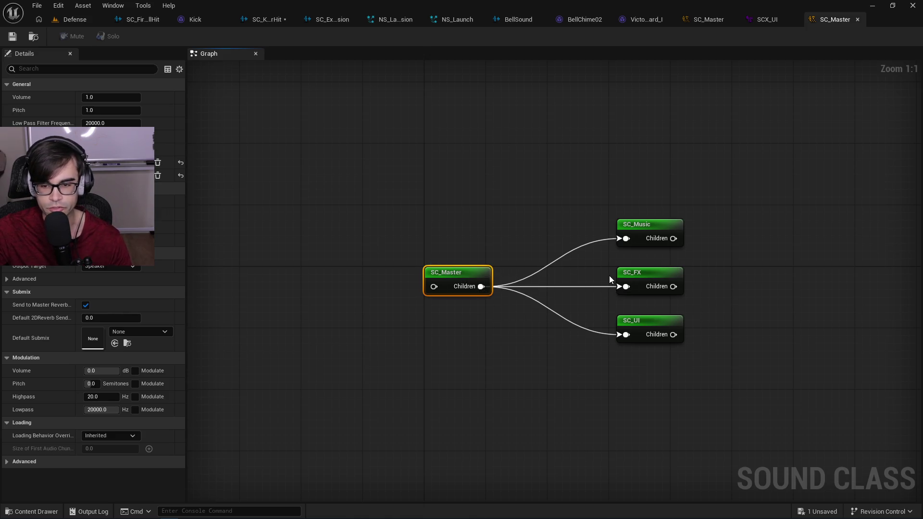
Close both SC_Master editors, the SCX_UI mix and the Victory music waveform.
{"action": "left_click", "coordinate": [858, 19]}
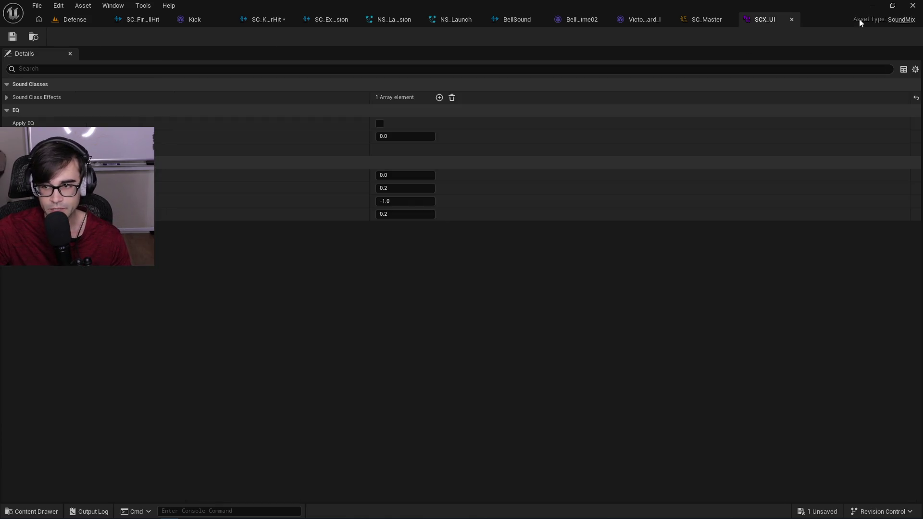
{"action": "left_click", "coordinate": [793, 21]}
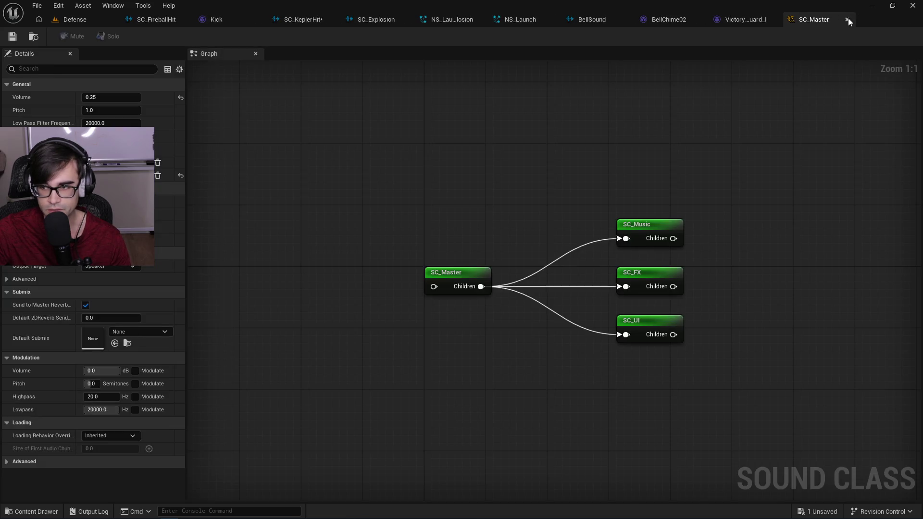
{"action": "left_click", "coordinate": [848, 19]}
{"action": "left_click", "coordinate": [839, 19]}
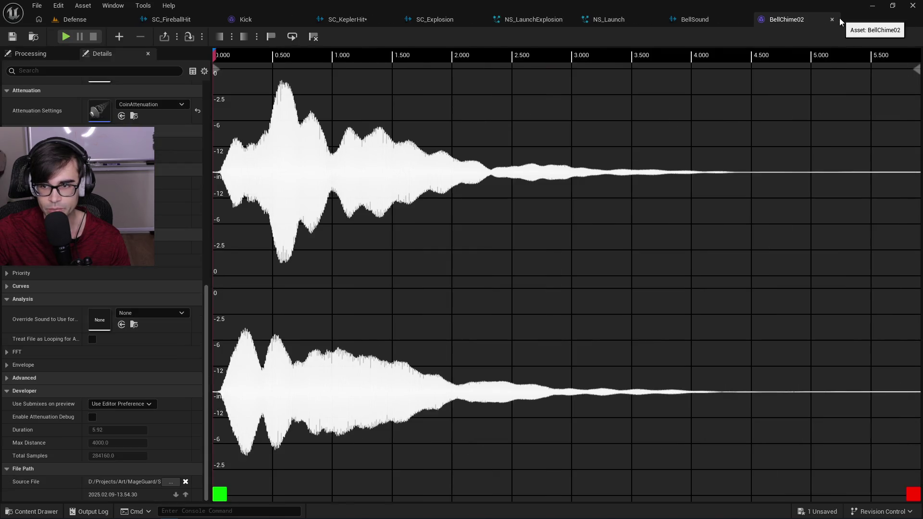
Close BellChime02, set the BellSound cue's Class to SC_FX, and close BellSound.
{"action": "left_click", "coordinate": [835, 20]}
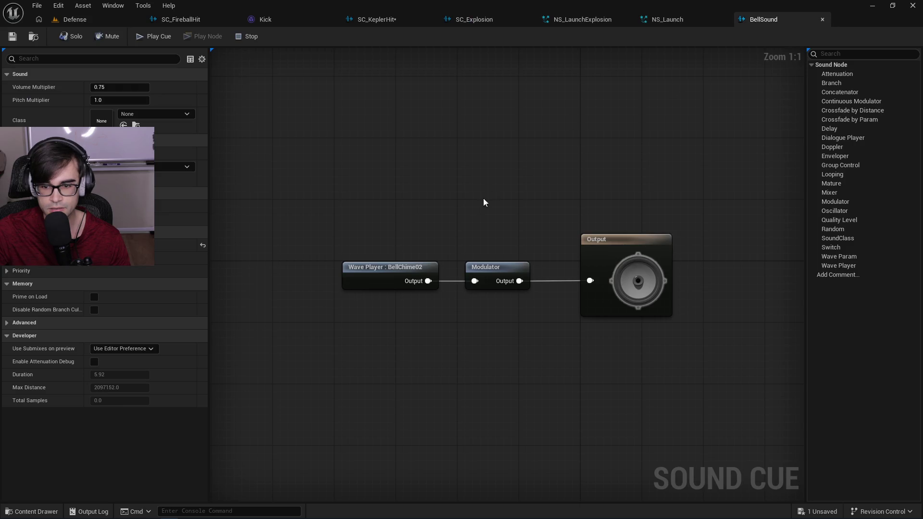
{"action": "left_click", "coordinate": [150, 115]}
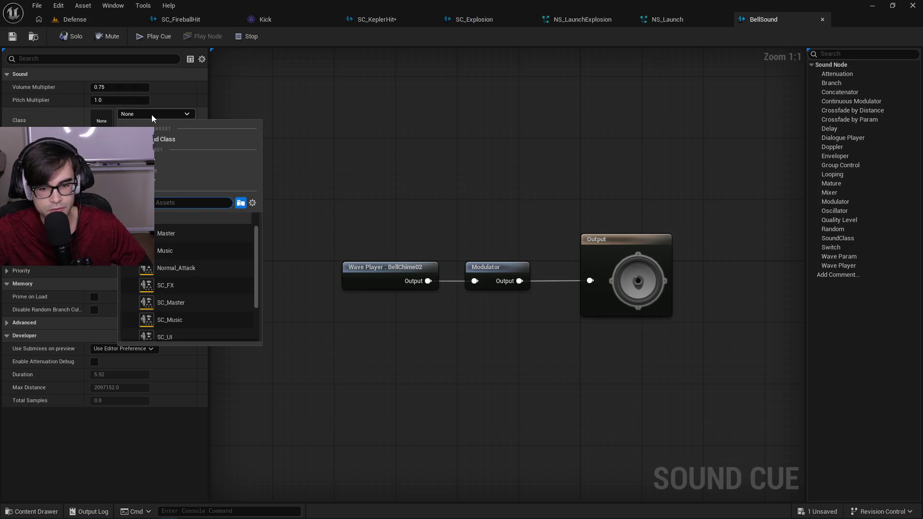
{"action": "left_click", "coordinate": [199, 285]}
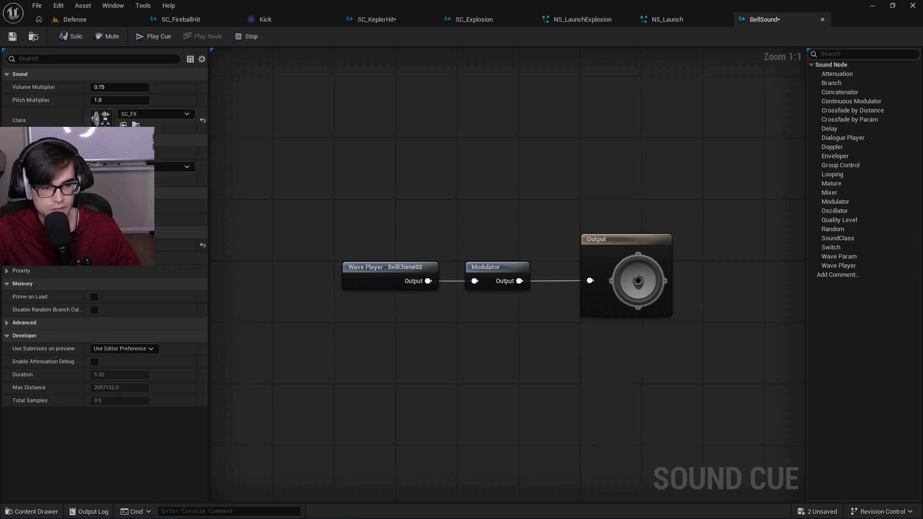
{"action": "left_click", "coordinate": [822, 20]}
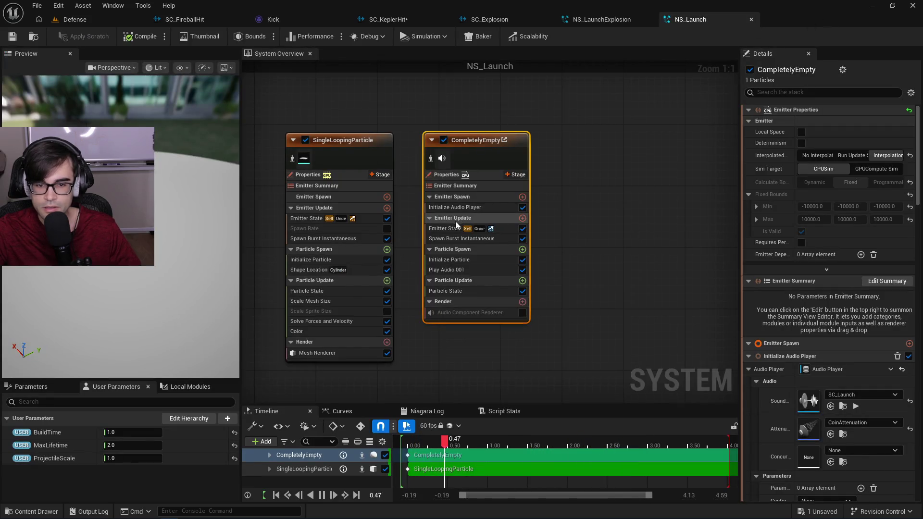
Close the NS_Launch, NS_LaunchExplosion, SC_Explosion, SC_KeplerHit and Kick editors.
{"action": "left_click", "coordinate": [477, 209]}
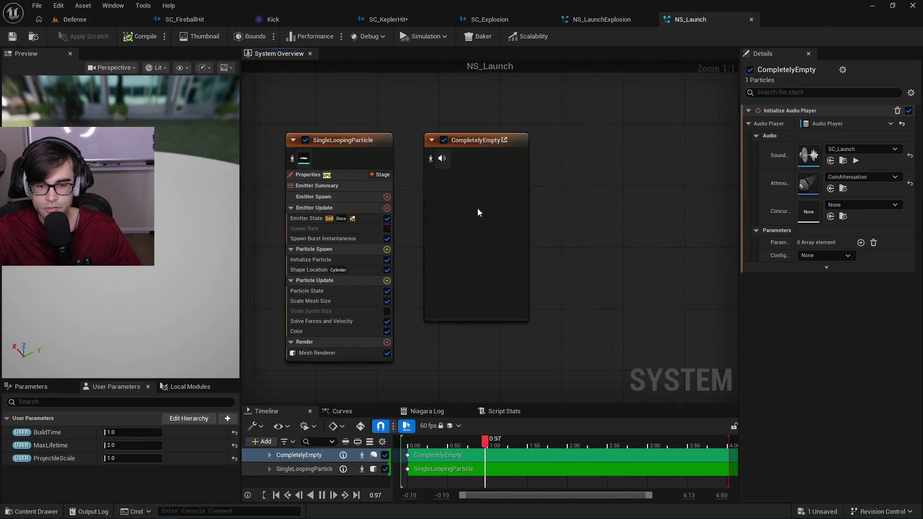
{"action": "left_click", "coordinate": [750, 19]}
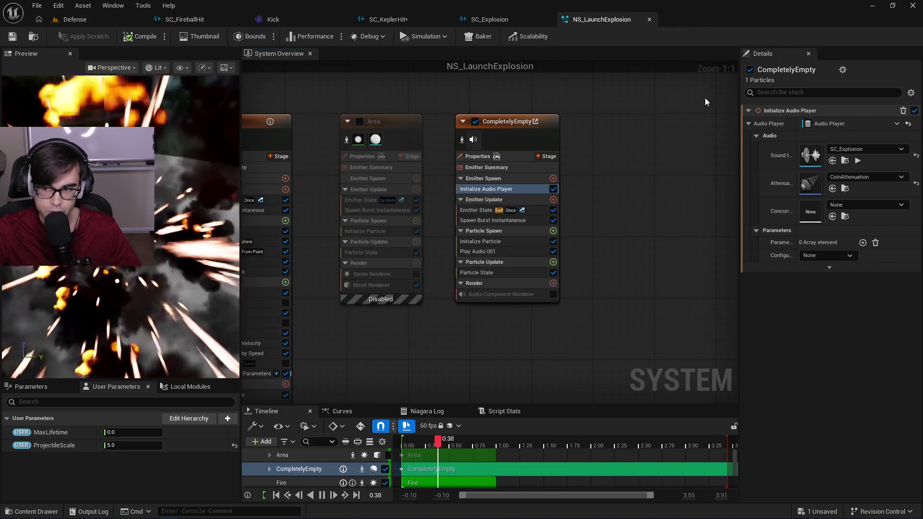
{"action": "left_click", "coordinate": [648, 20]}
{"action": "left_click_drag", "start_coordinate": [563, 243], "coordinate": [571, 251]}
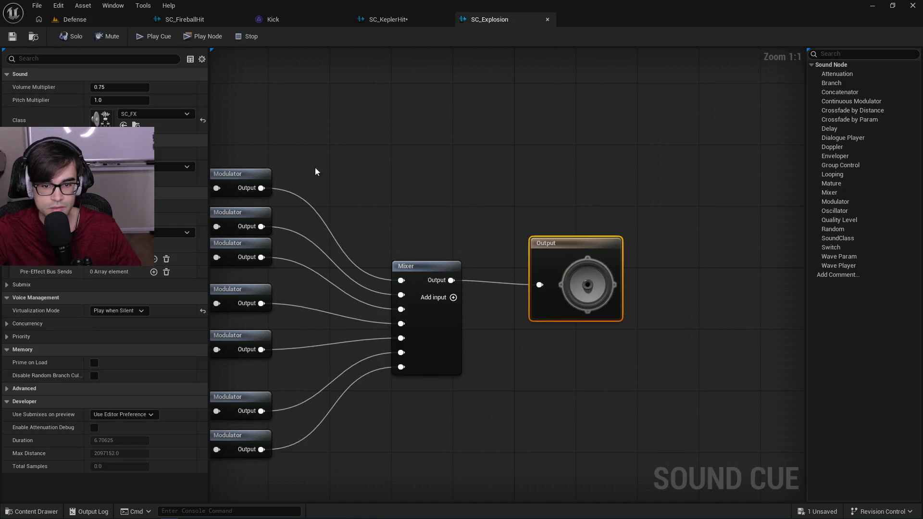
{"action": "left_click", "coordinate": [547, 20]}
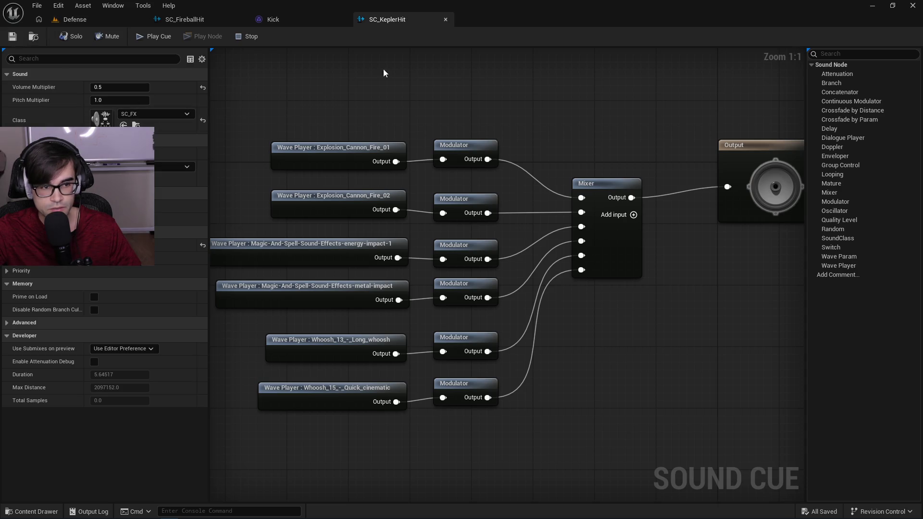
{"action": "left_click", "coordinate": [446, 19]}
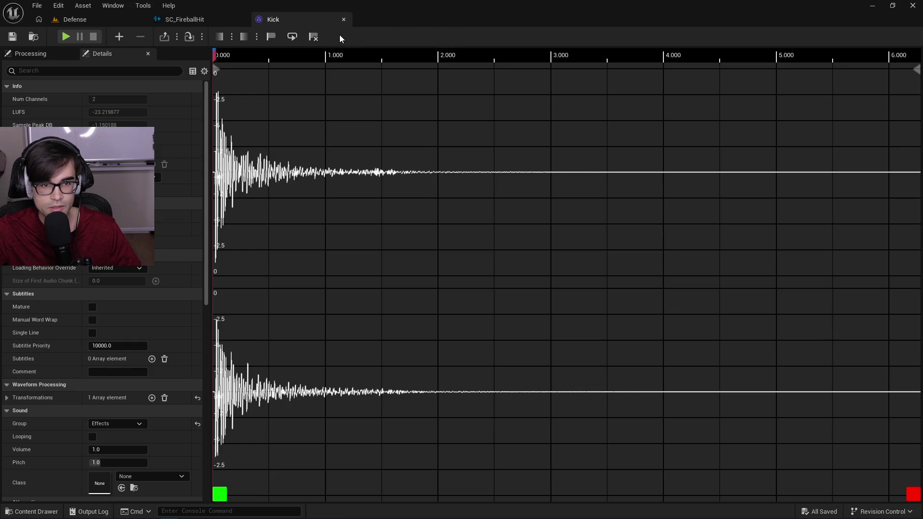
{"action": "left_click", "coordinate": [343, 20]}
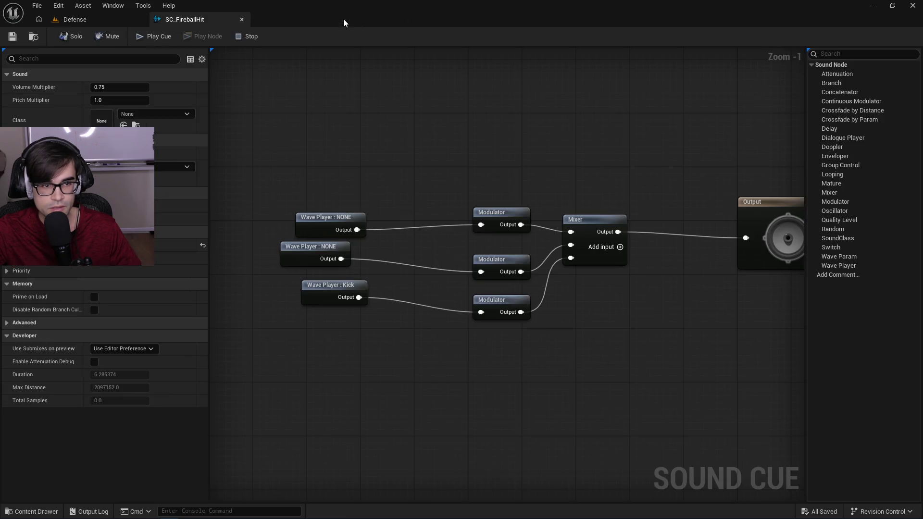
Set the SC_FireballHit cue's Class to SC_FX and close it.
{"action": "left_click", "coordinate": [159, 114]}
{"action": "left_click", "coordinate": [166, 285]}
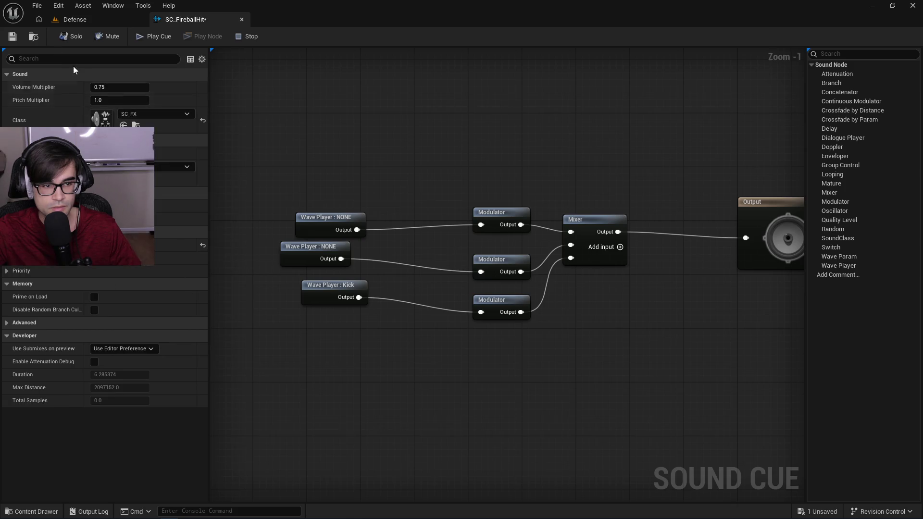
{"action": "left_click", "coordinate": [241, 20]}
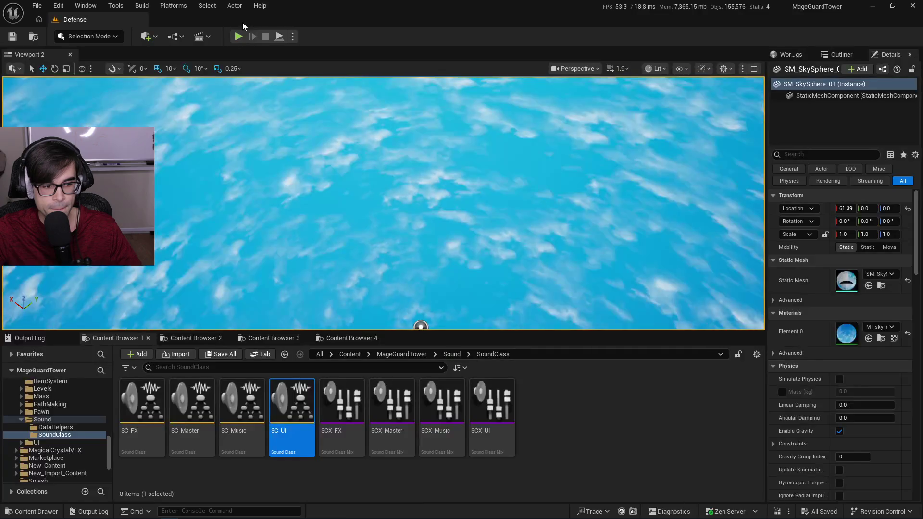
Navigate from MageGuardTower into the Art/Sounds/Projectiles folder.
{"action": "left_click", "coordinate": [449, 354]}
{"action": "left_click", "coordinate": [402, 354]}
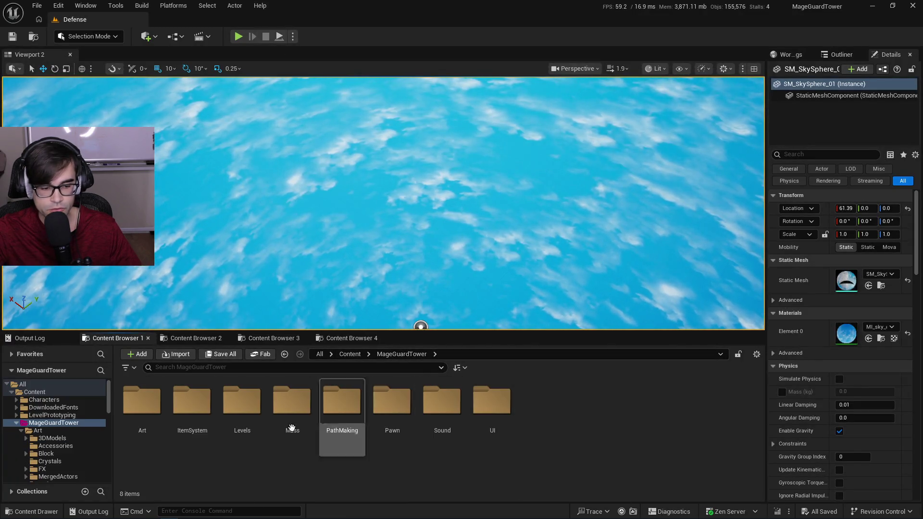
{"action": "double_click", "coordinate": [141, 404]}
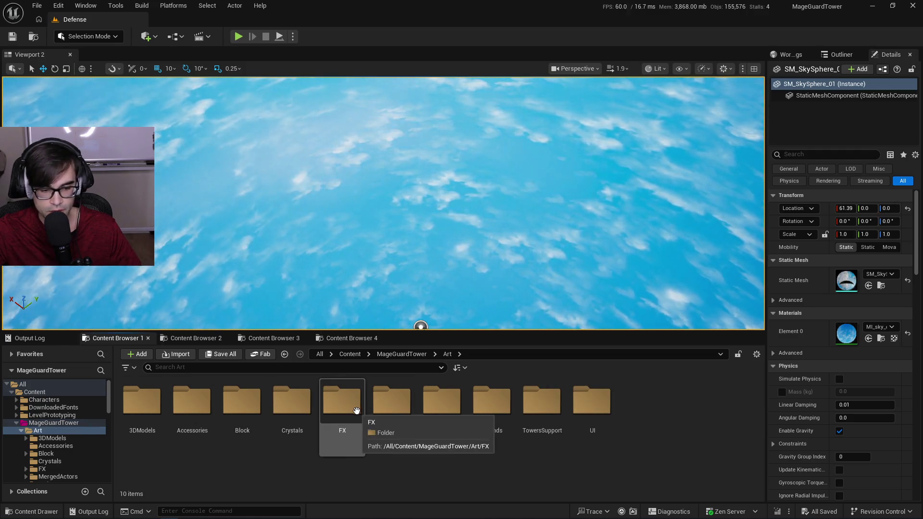
{"action": "double_click", "coordinate": [489, 407]}
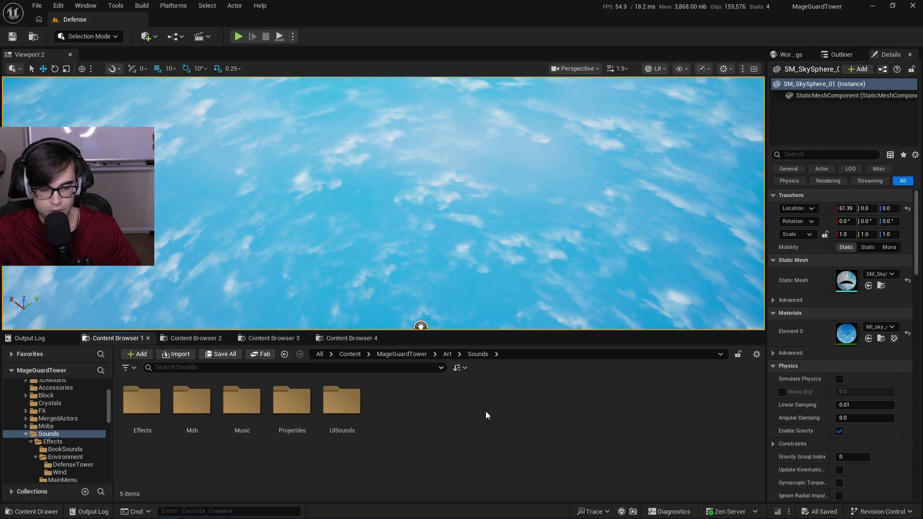
{"action": "double_click", "coordinate": [297, 407]}
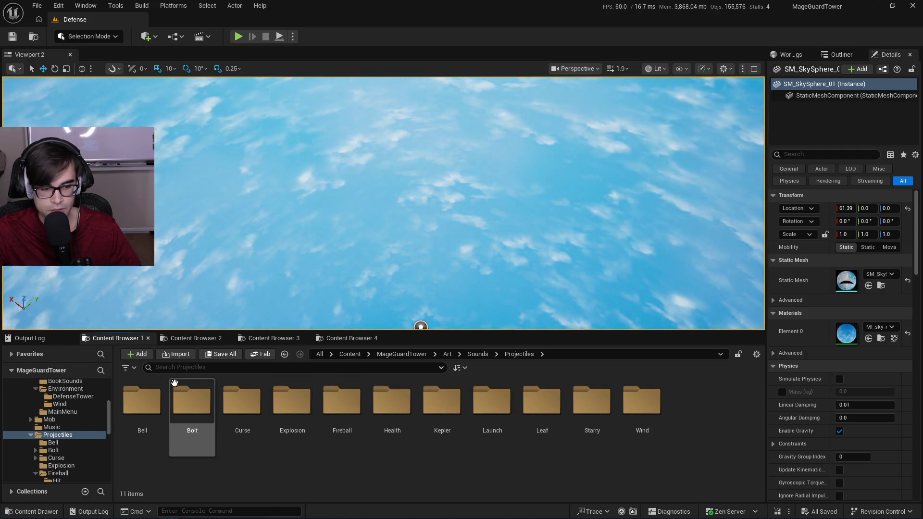
Filter to Sound Cues, select all 20, and edit them in a property matrix.
{"action": "left_click", "coordinate": [128, 368]}
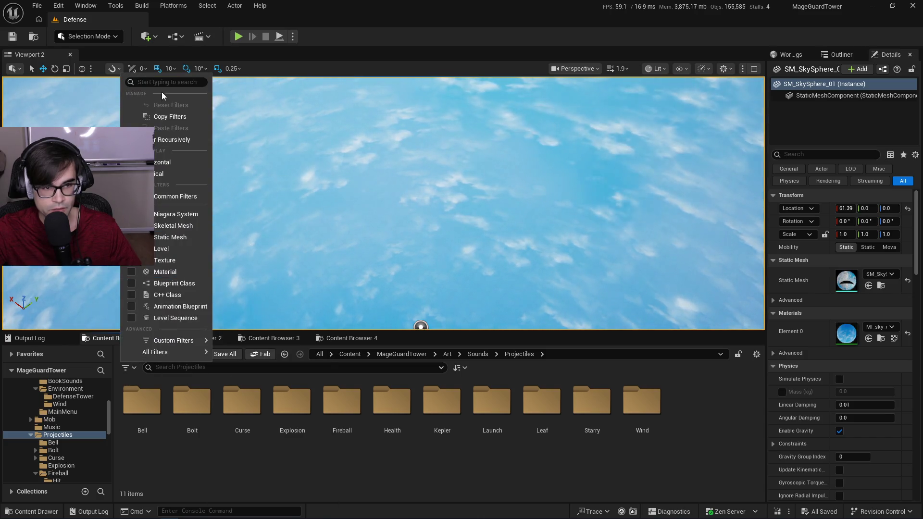
{"action": "type", "text": "sound"}
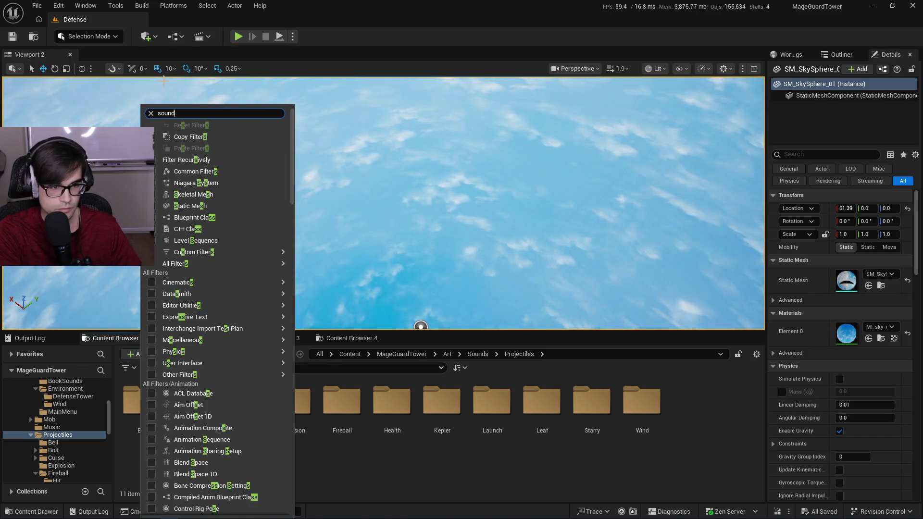
{"action": "type", "text": " cuu"}
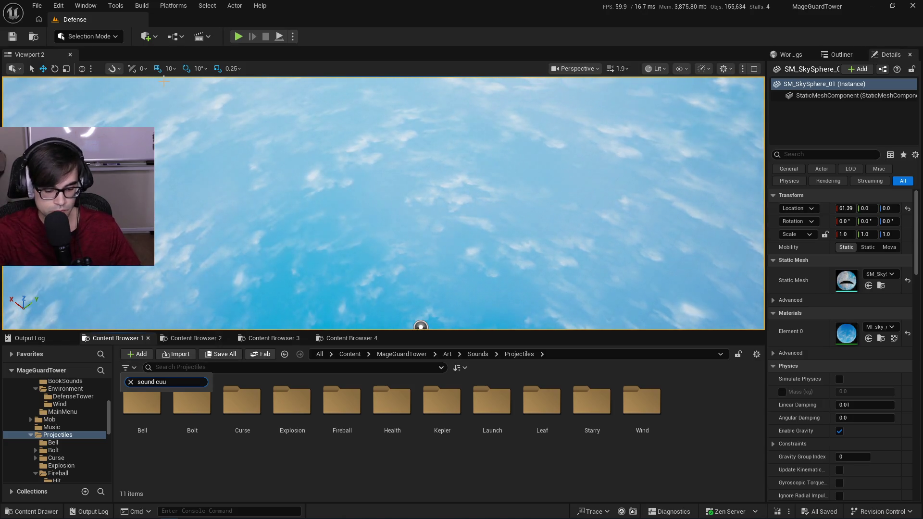
{"action": "key", "text": "BackSpace"}
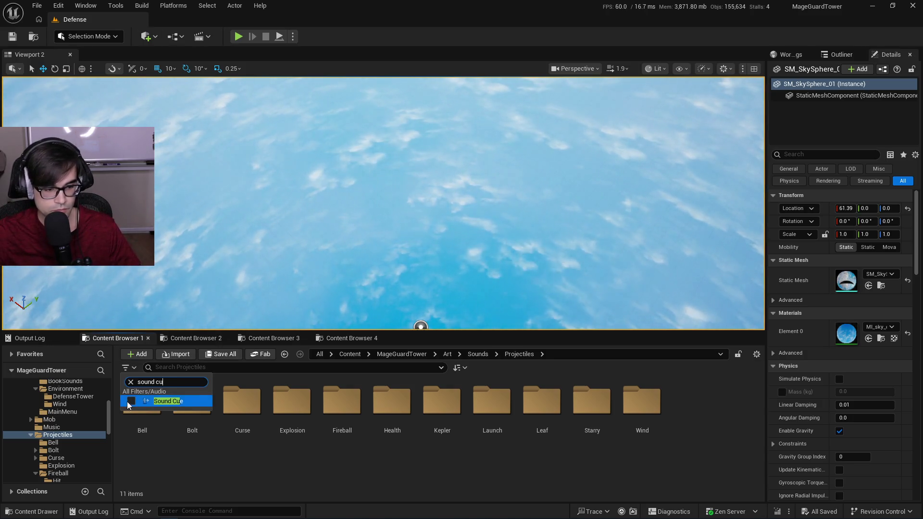
{"action": "left_click", "coordinate": [131, 400]}
{"action": "left_click", "coordinate": [689, 463]}
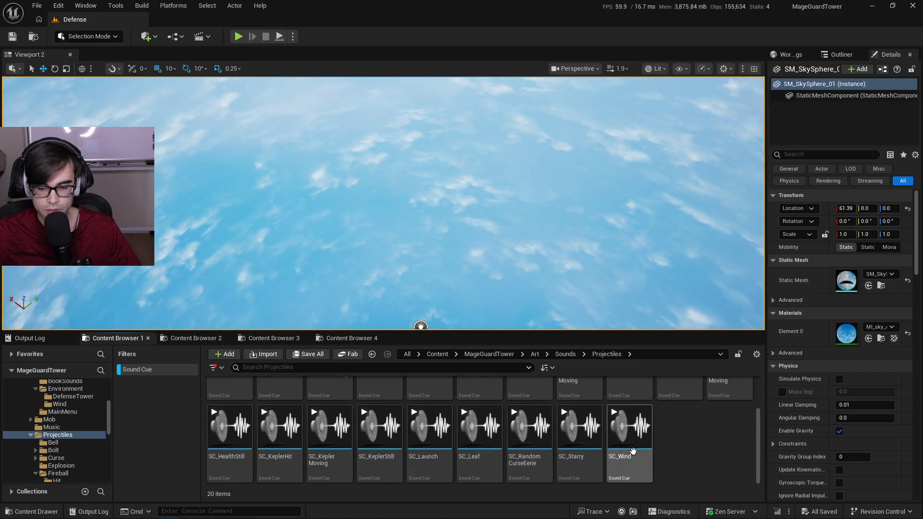
{"action": "left_click", "coordinate": [630, 473]}
{"action": "left_click", "coordinate": [224, 415], "text": "shift"}
{"action": "right_click", "coordinate": [224, 416]}
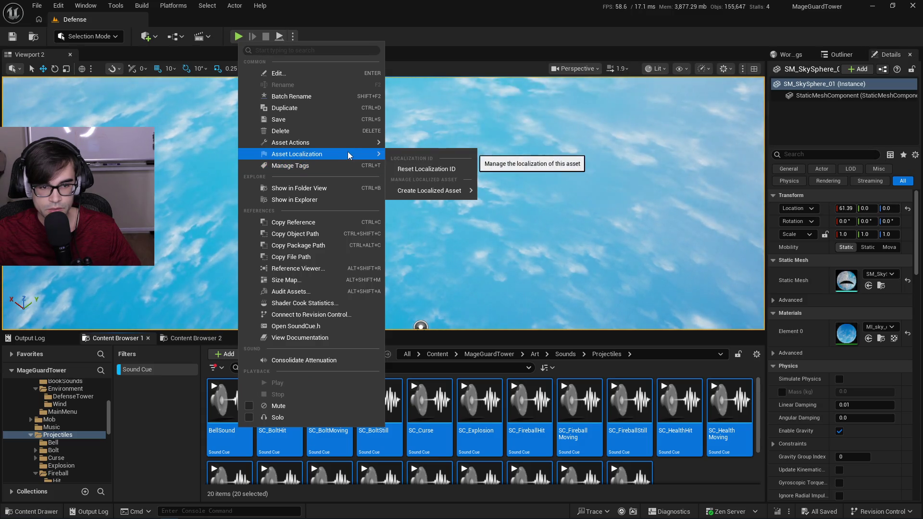
{"action": "mouse_move", "coordinate": [370, 144]}
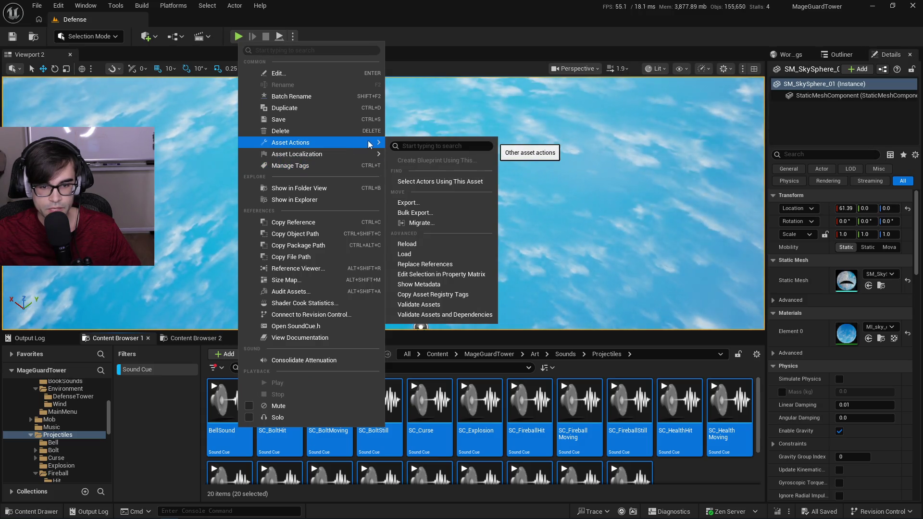
{"action": "left_click", "coordinate": [453, 279]}
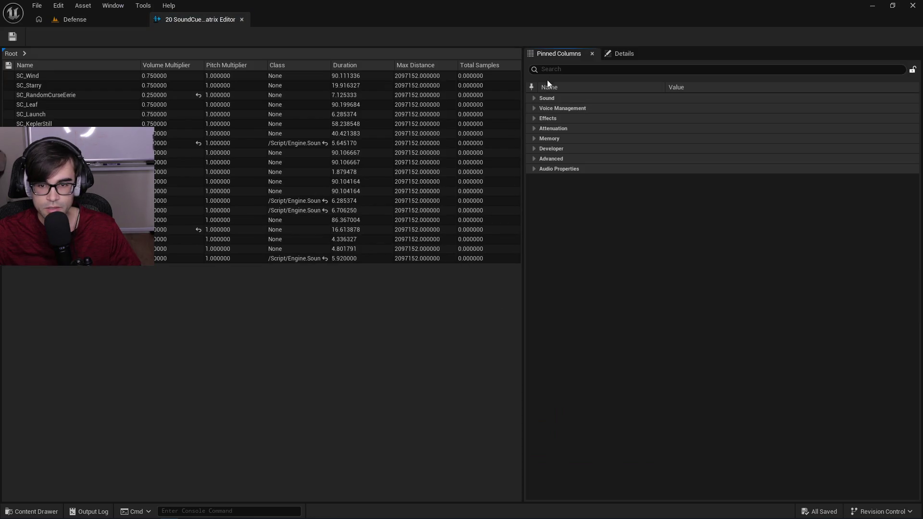
Search 'class' in the 20-cue matrix, clear the shared Class value, then return to Defense.
{"action": "type", "text": "class"}
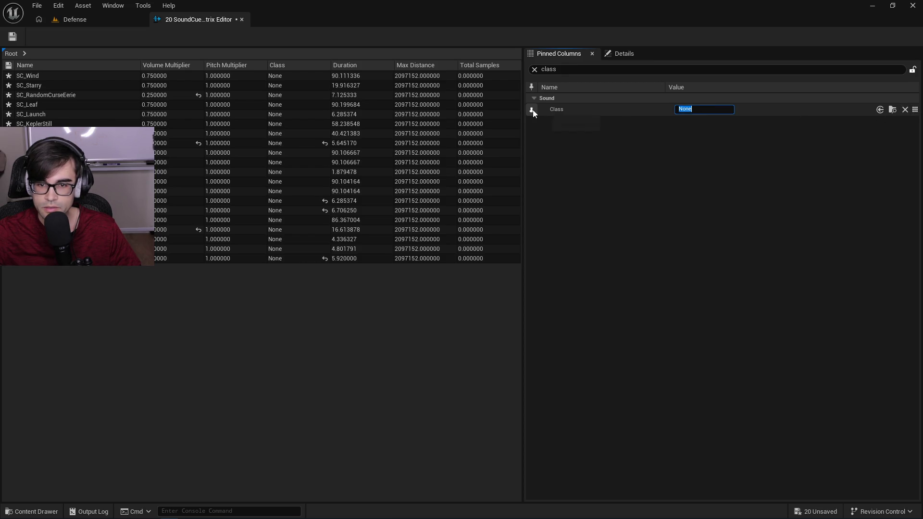
{"action": "left_click", "coordinate": [712, 107]}
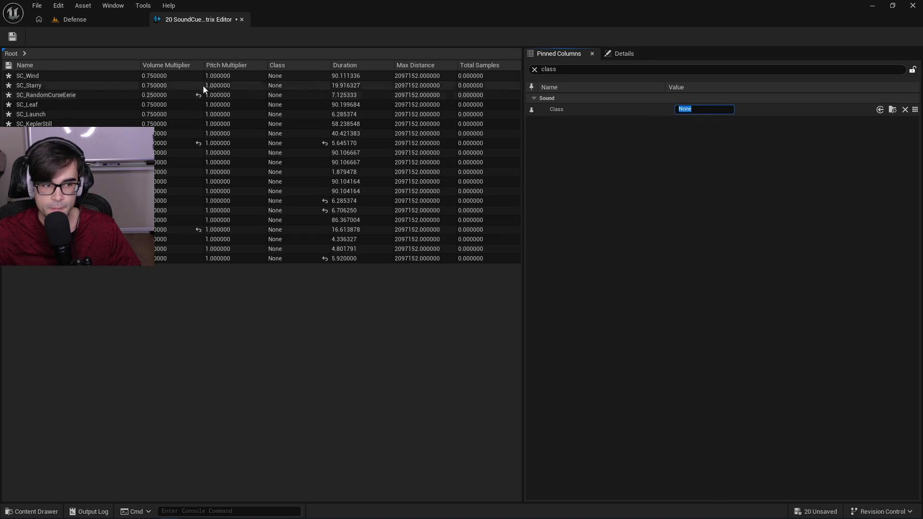
{"action": "left_click", "coordinate": [84, 18]}
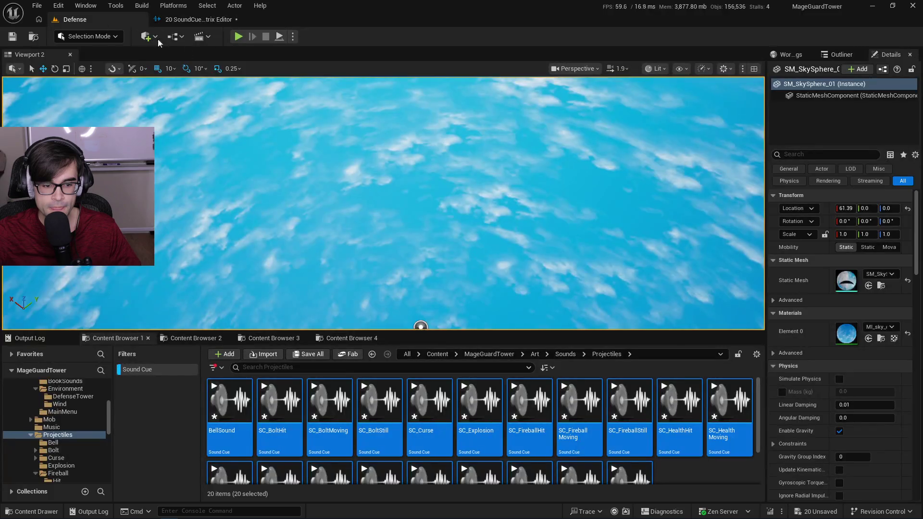
In Content Browser 2, browse Art/Sounds, looking into the UISounds and Effects folders.
{"action": "left_click", "coordinate": [347, 338]}
{"action": "left_click", "coordinate": [192, 338]}
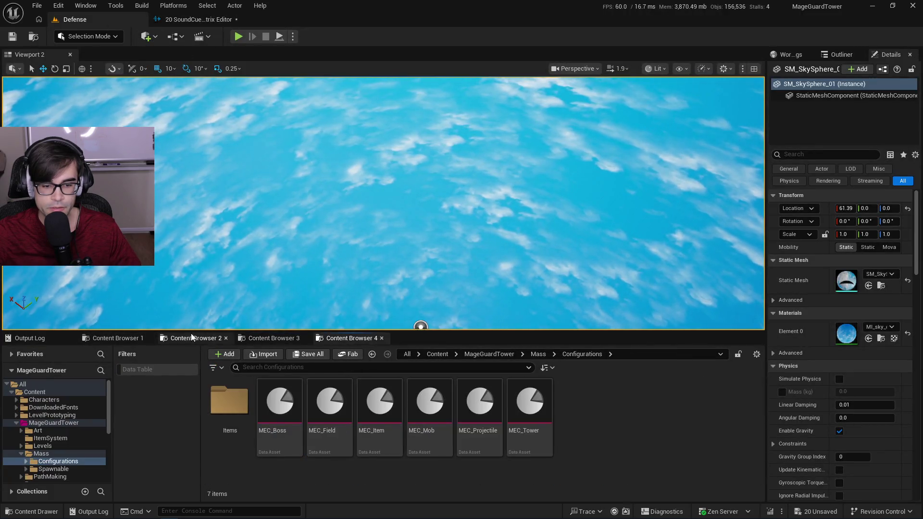
{"action": "left_click", "coordinate": [495, 354]}
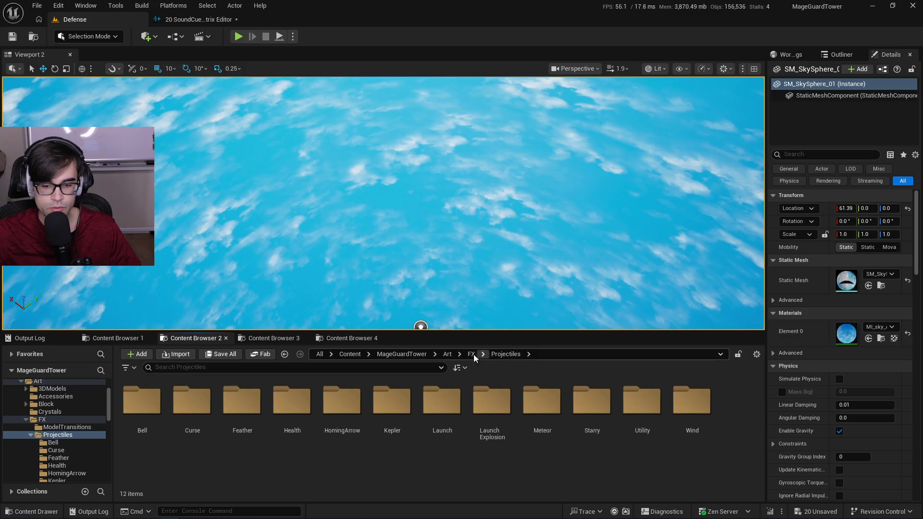
{"action": "left_click", "coordinate": [448, 354]}
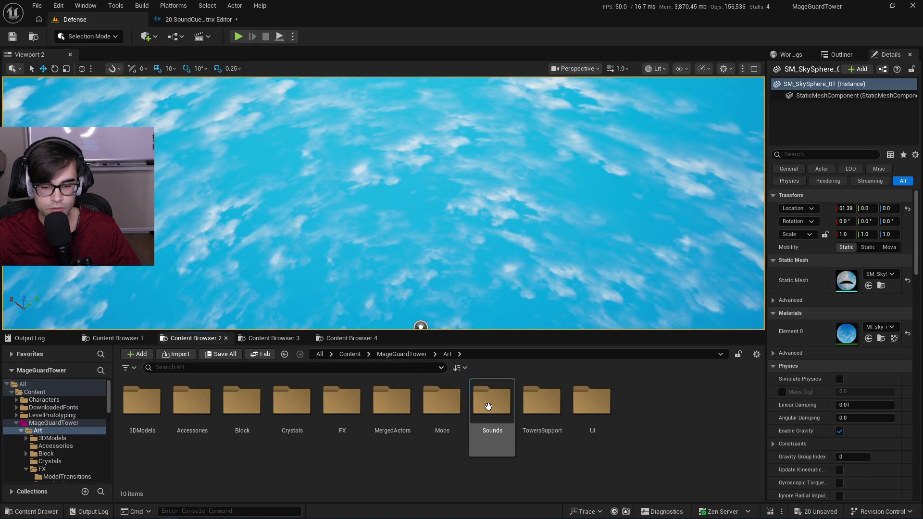
{"action": "double_click", "coordinate": [492, 401]}
{"action": "double_click", "coordinate": [342, 408]}
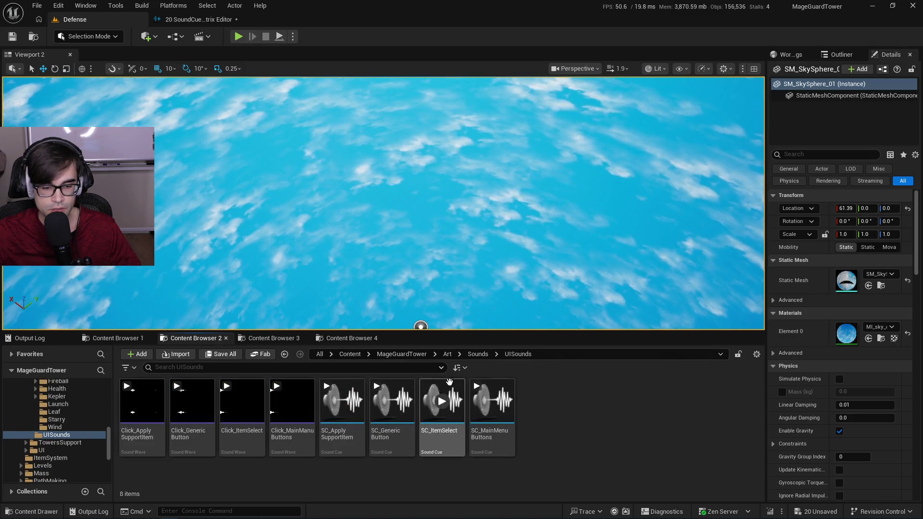
{"action": "left_click", "coordinate": [480, 354]}
{"action": "left_click", "coordinate": [449, 355]}
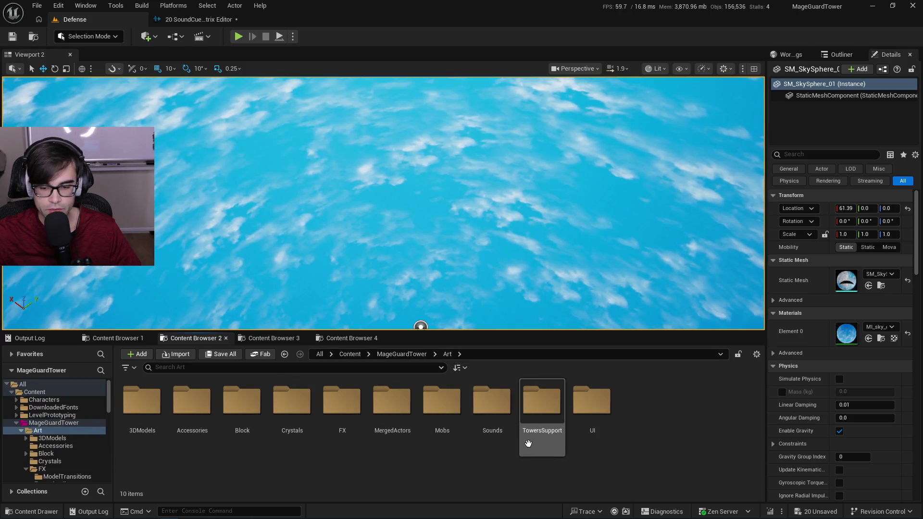
{"action": "double_click", "coordinate": [494, 420]}
{"action": "double_click", "coordinate": [141, 401]}
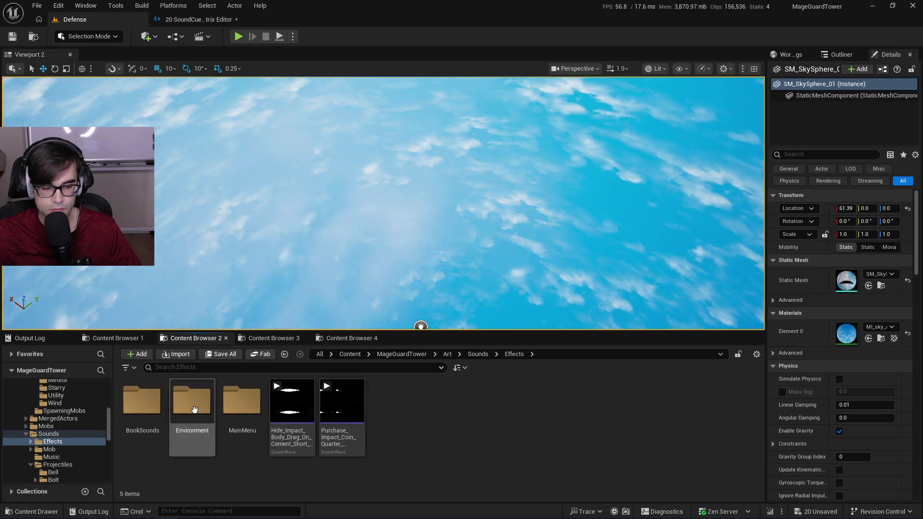
{"action": "left_click", "coordinate": [478, 354]}
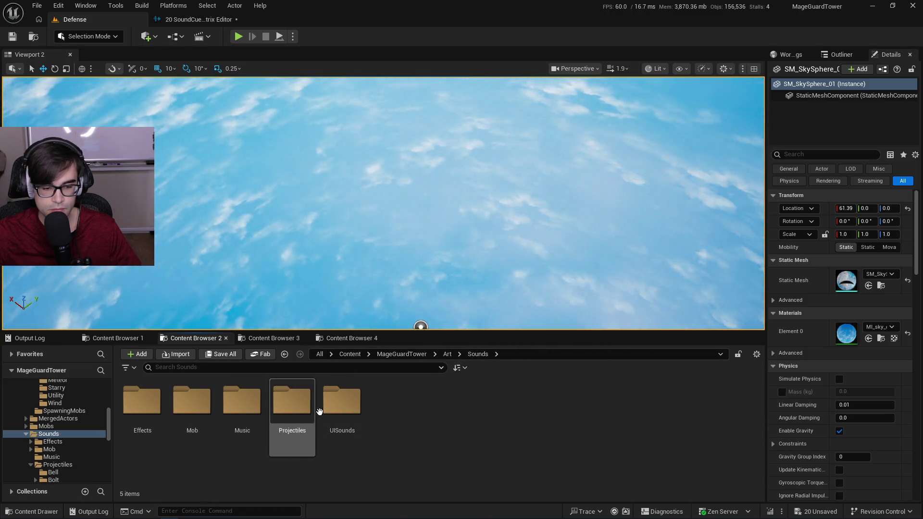
Browse UISounds, Projectiles, Mob/Coins and Effects/BookSounds, ending back at MageGuardTower.
{"action": "double_click", "coordinate": [342, 401]}
{"action": "left_click", "coordinate": [478, 354]}
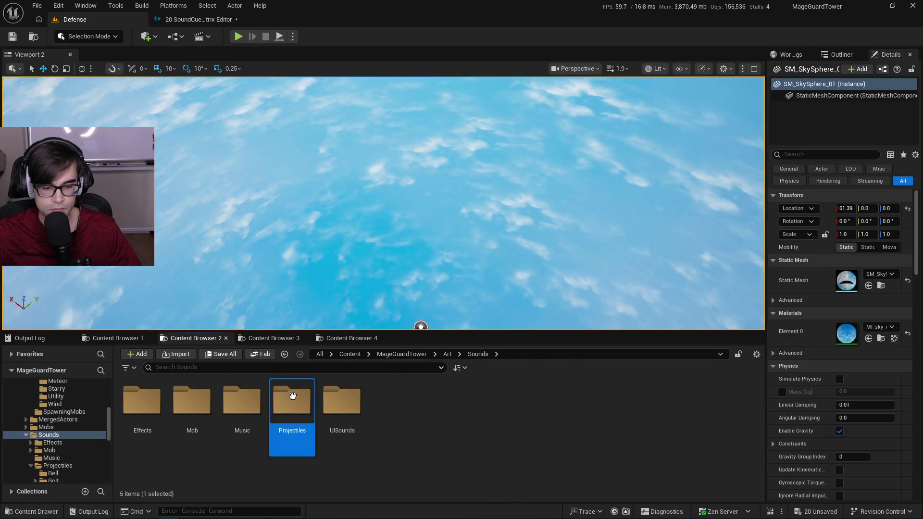
{"action": "double_click", "coordinate": [294, 402]}
{"action": "left_click", "coordinate": [477, 354]}
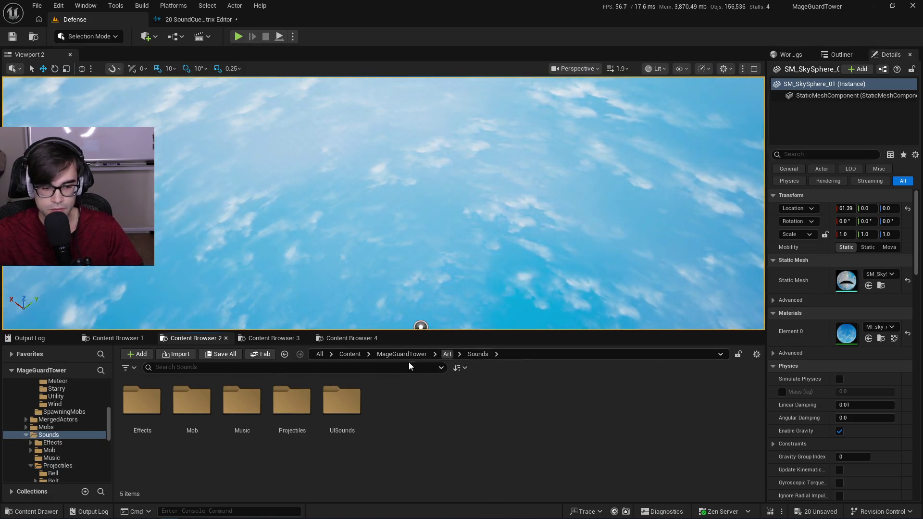
{"action": "double_click", "coordinate": [192, 402]}
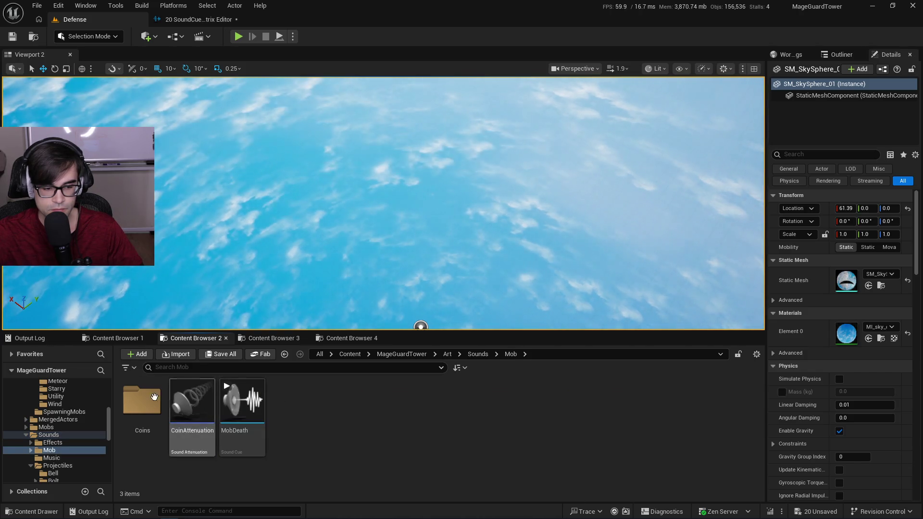
{"action": "double_click", "coordinate": [142, 401]}
{"action": "left_click", "coordinate": [510, 355]}
{"action": "left_click", "coordinate": [477, 354]}
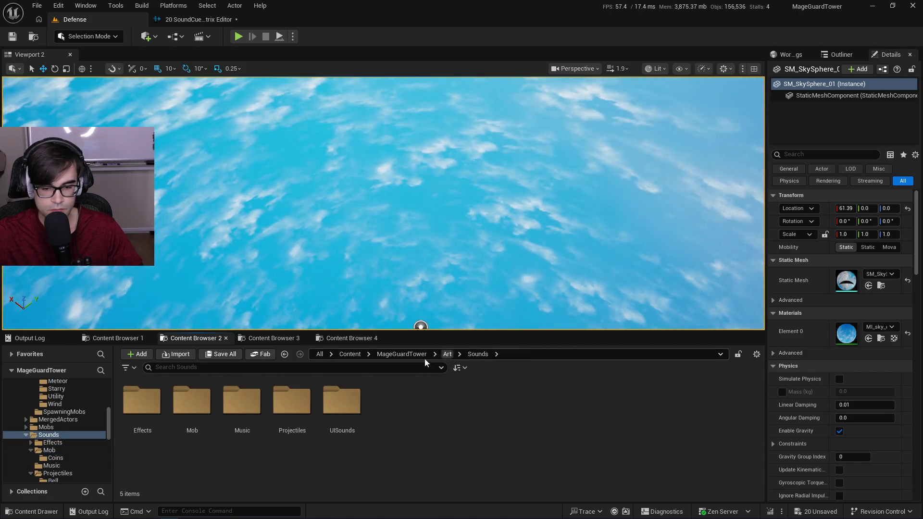
{"action": "double_click", "coordinate": [142, 402]}
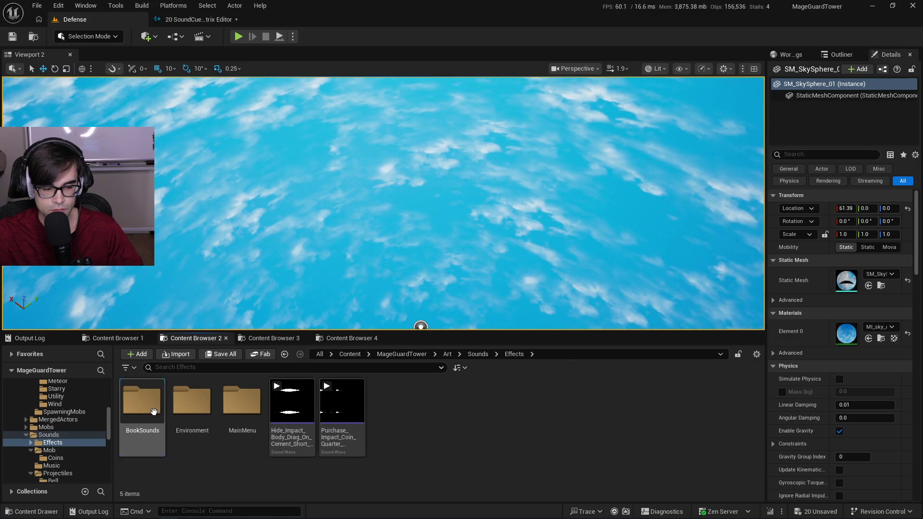
{"action": "double_click", "coordinate": [142, 401]}
{"action": "left_click", "coordinate": [448, 354]}
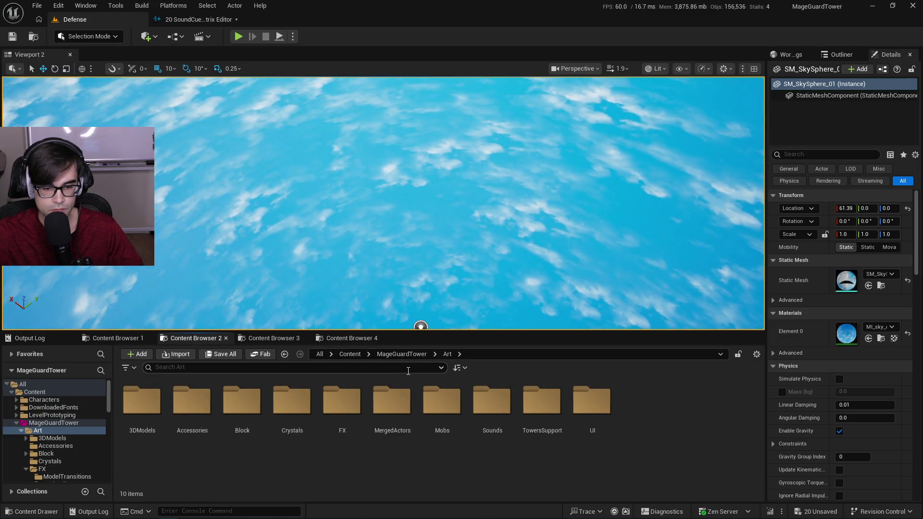
{"action": "left_click", "coordinate": [402, 354]}
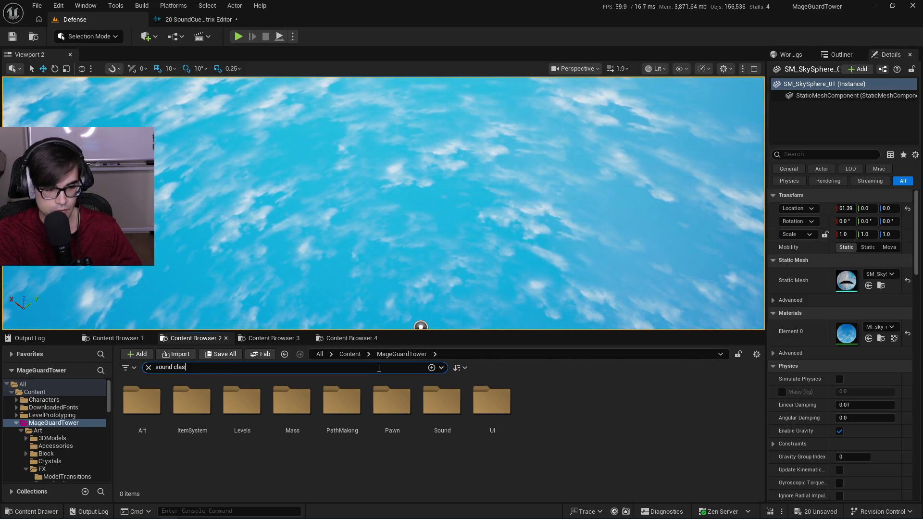
Search for sound classes and reveal SC_UI in its SoundClass folder.
{"action": "type", "text": "s"}
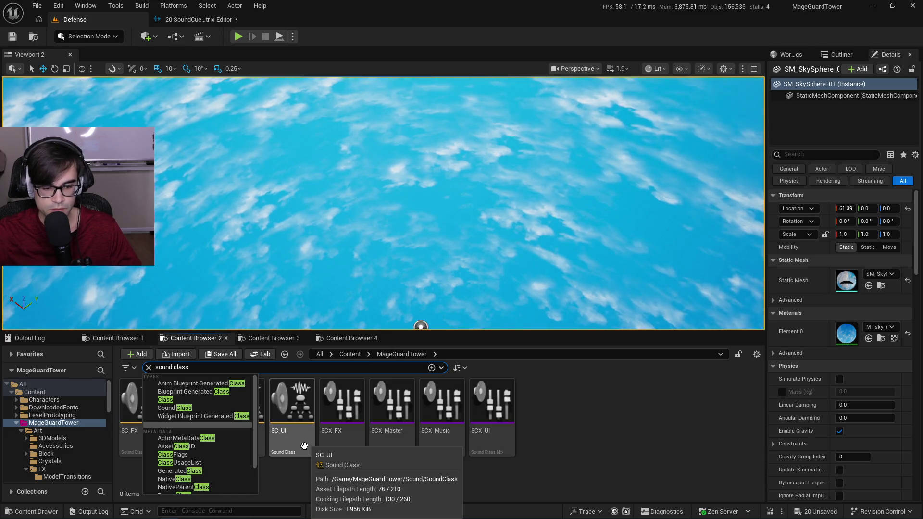
{"action": "left_click", "coordinate": [304, 446]}
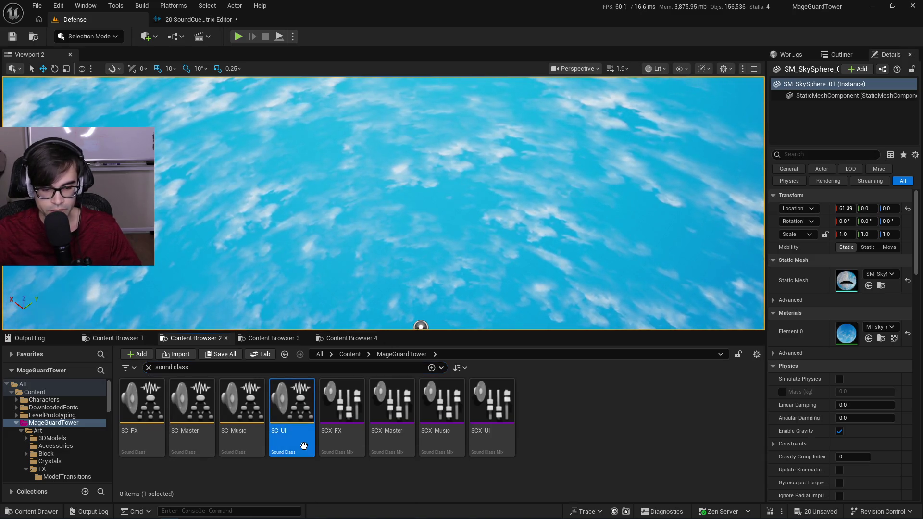
{"action": "right_click", "coordinate": [304, 444]}
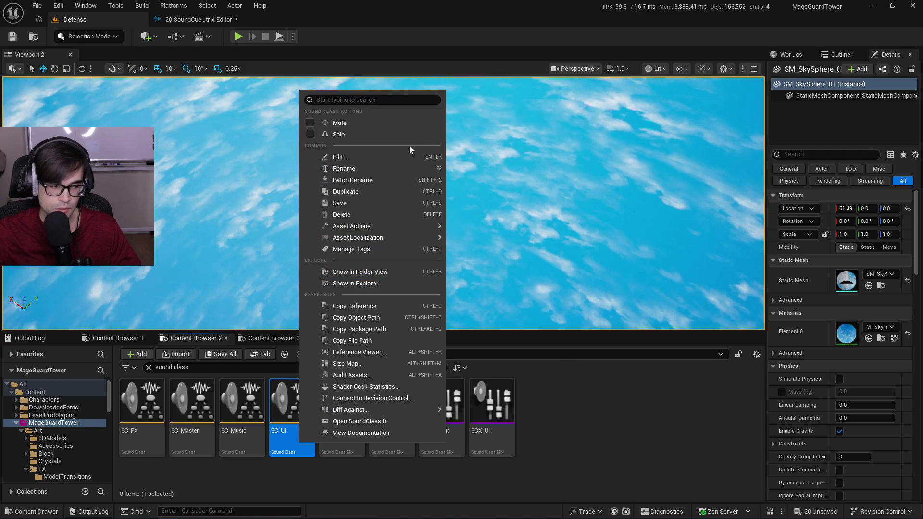
{"action": "left_click", "coordinate": [389, 272]}
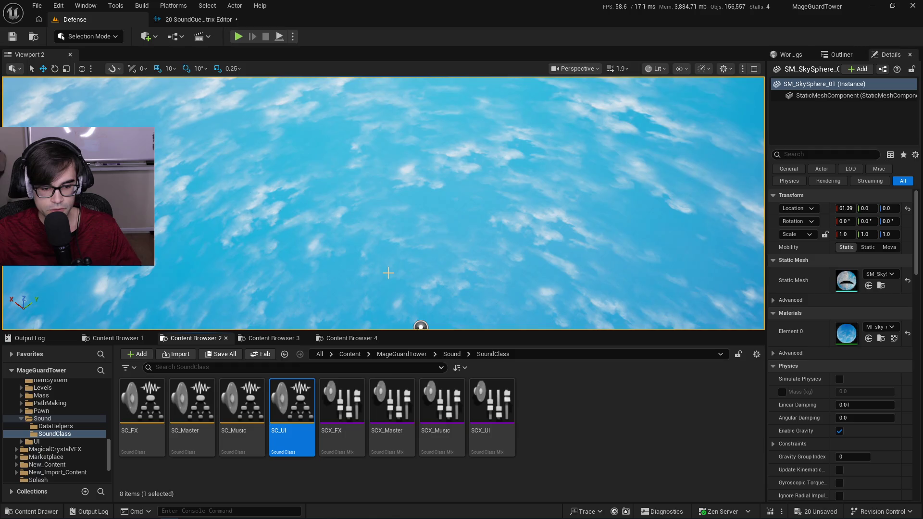
{"action": "left_click", "coordinate": [596, 451]}
Copy a reference to SC_FX and return to the Sound Cue property matrix.
{"action": "left_click", "coordinate": [150, 433]}
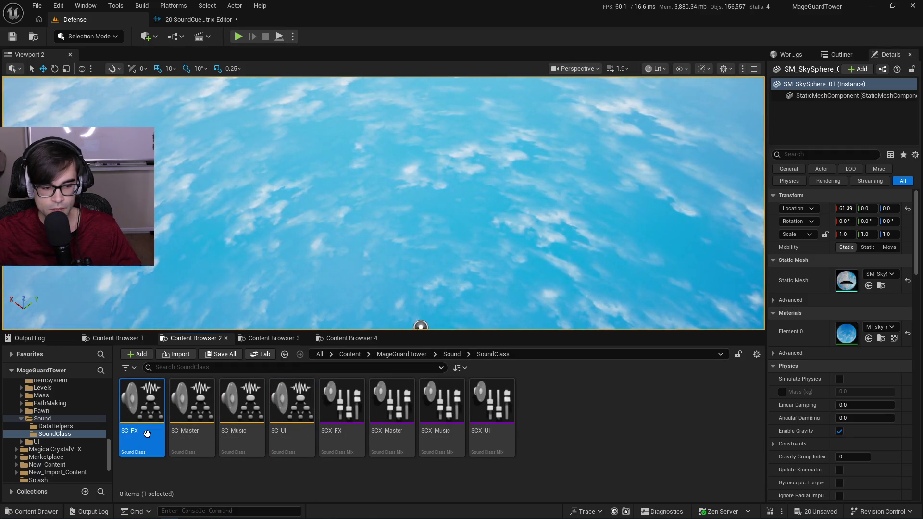
{"action": "right_click", "coordinate": [153, 431]}
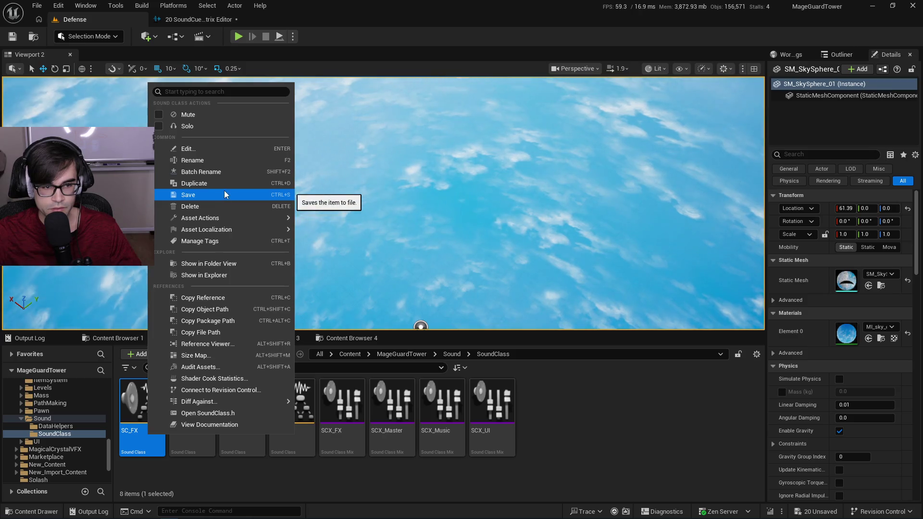
{"action": "left_click", "coordinate": [217, 298]}
{"action": "left_click", "coordinate": [215, 21]}
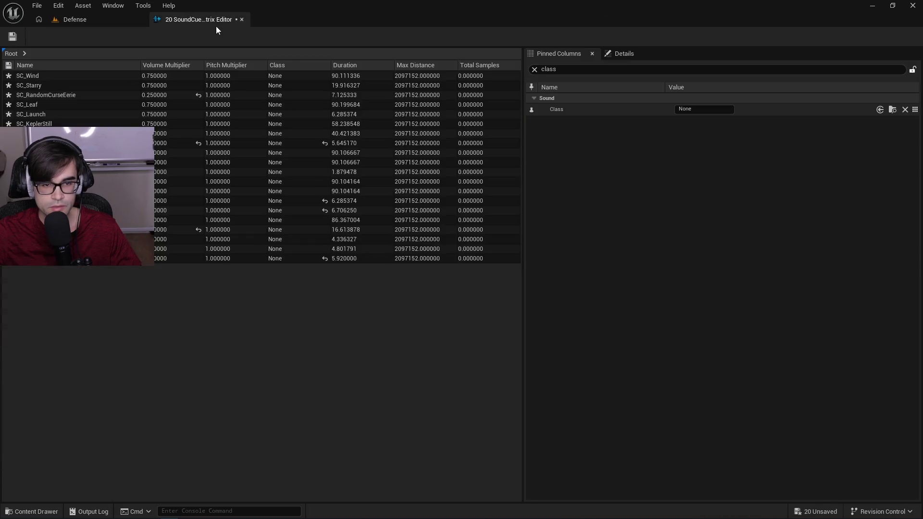
Paste the SC_FX reference as the Class for all 20 projectile cues.
{"action": "left_click", "coordinate": [717, 109]}
{"action": "left_click", "coordinate": [748, 159]}
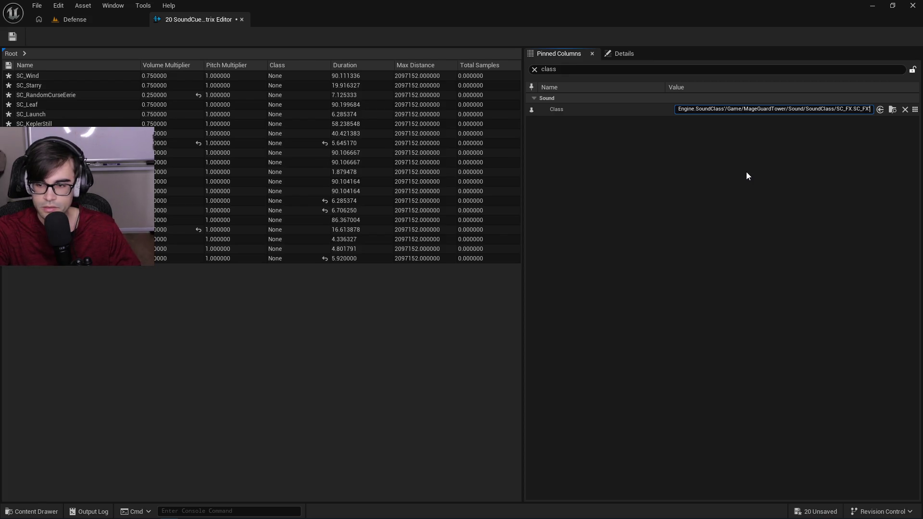
{"action": "key", "text": "Return"}
{"action": "left_click", "coordinate": [726, 187]}
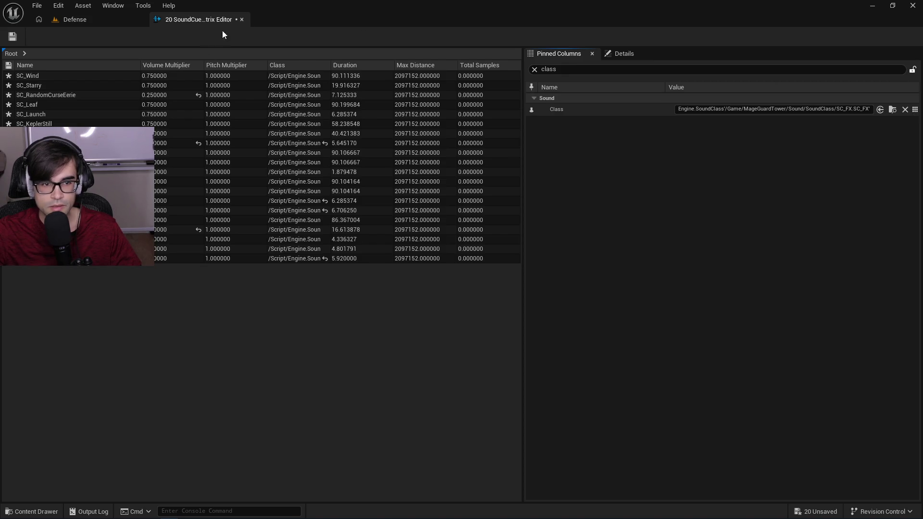
Save the projectile cues, close the property matrix, and return to Content Browser 1.
{"action": "left_click", "coordinate": [10, 37]}
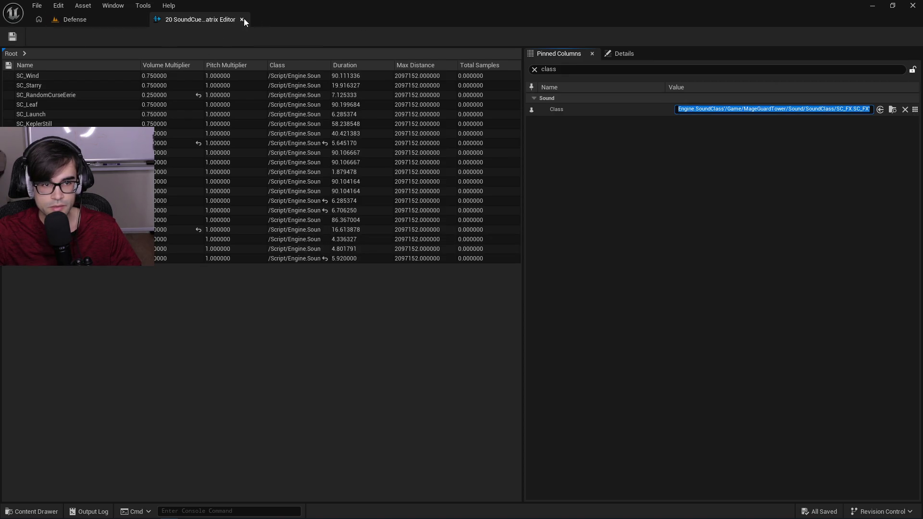
{"action": "left_click", "coordinate": [242, 20]}
{"action": "left_click", "coordinate": [115, 338]}
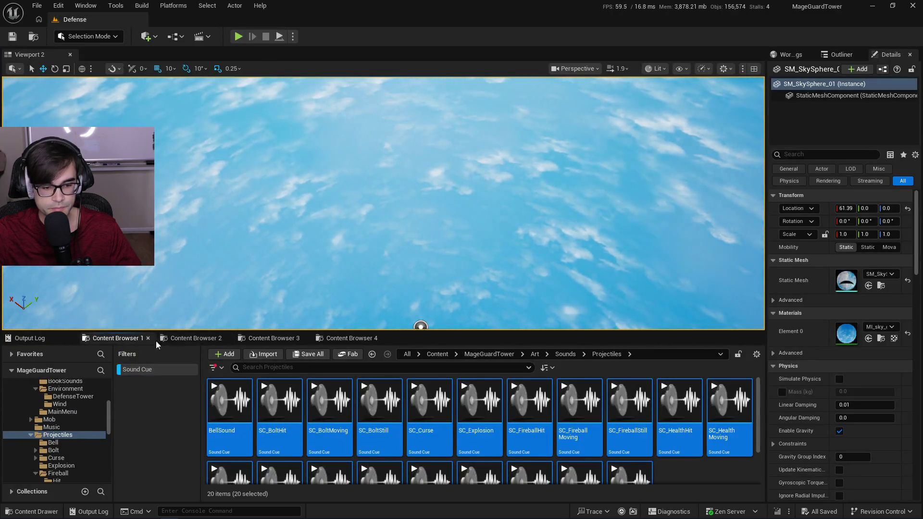
Open BellSound to confirm its Class is SC_FX, then go up to Art/Sounds.
{"action": "double_click", "coordinate": [229, 402]}
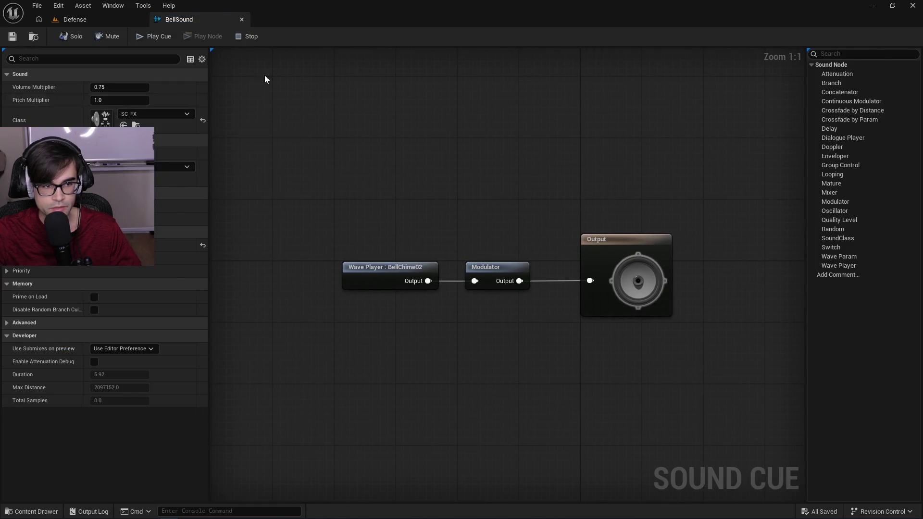
{"action": "left_click", "coordinate": [241, 19]}
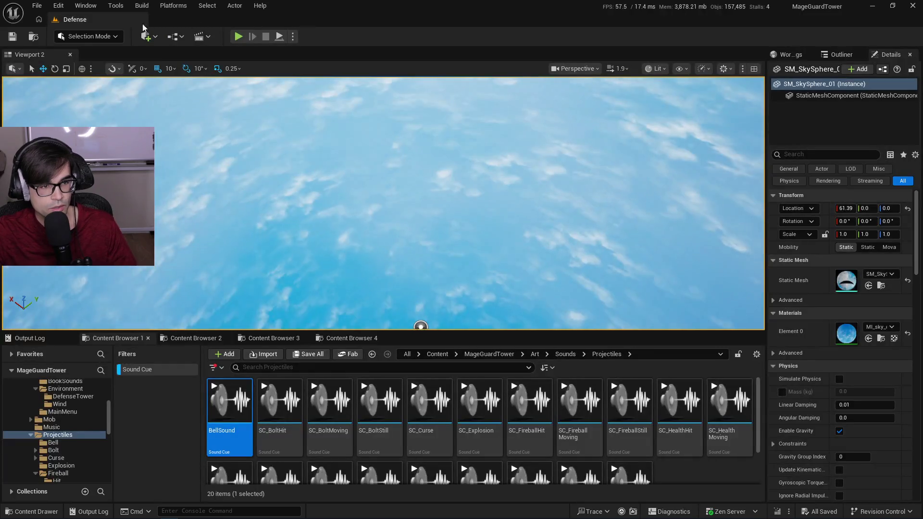
{"action": "left_click", "coordinate": [565, 354]}
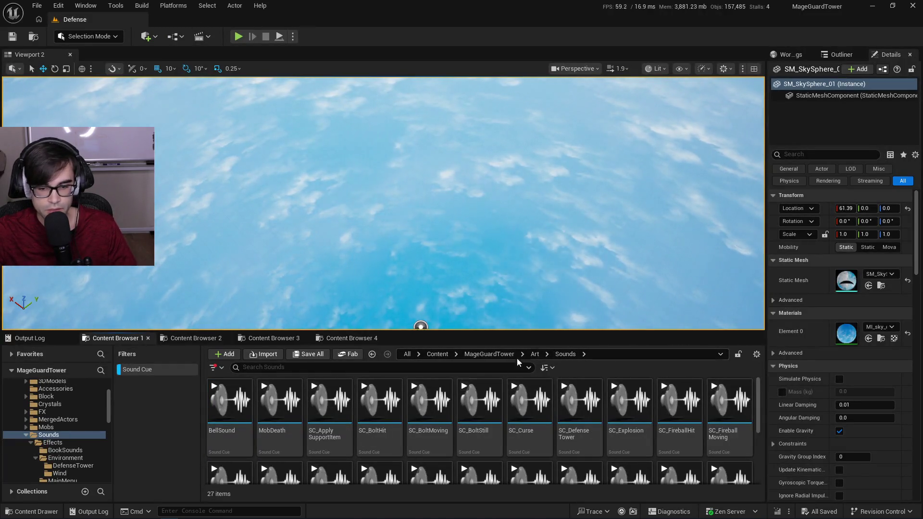
In UISounds, select all four Sound Cues and edit them in a property matrix.
{"action": "left_click", "coordinate": [180, 368]}
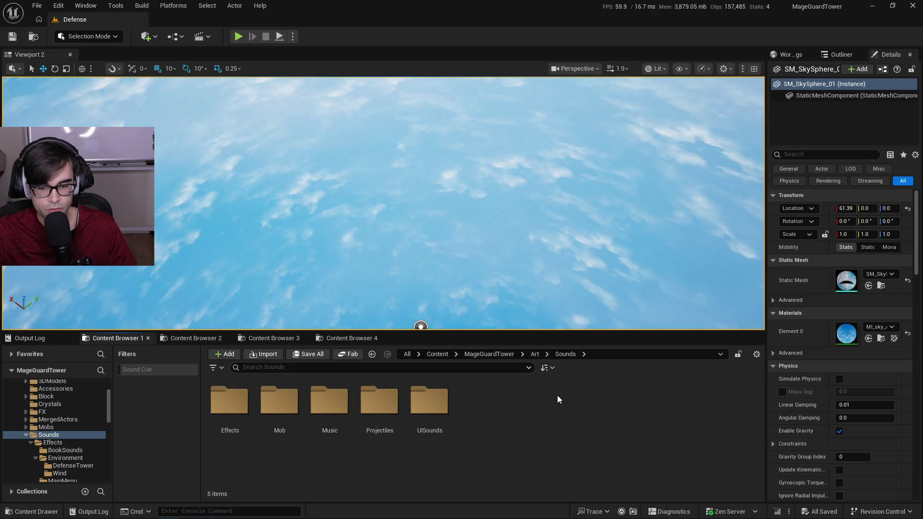
{"action": "double_click", "coordinate": [429, 404]}
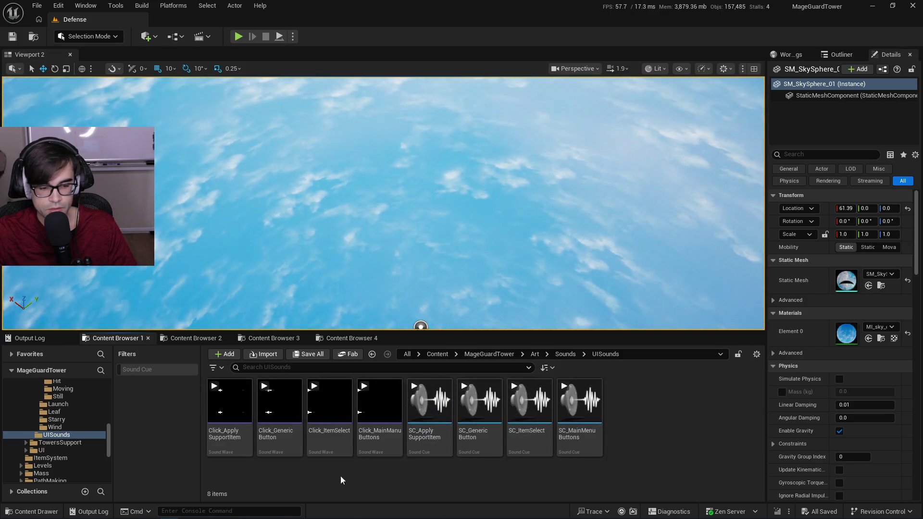
{"action": "left_click", "coordinate": [137, 369]}
{"action": "left_click", "coordinate": [229, 406]}
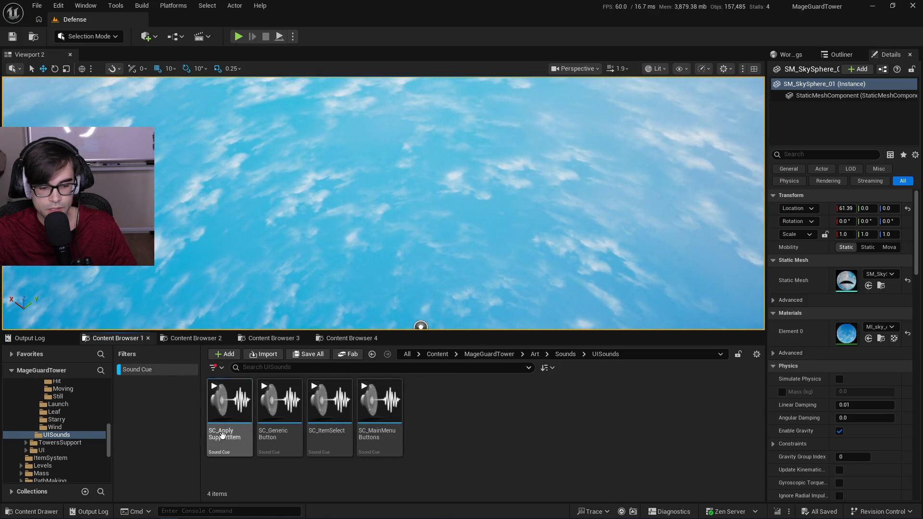
{"action": "left_click", "coordinate": [399, 443], "text": "shift"}
{"action": "right_click", "coordinate": [384, 430]}
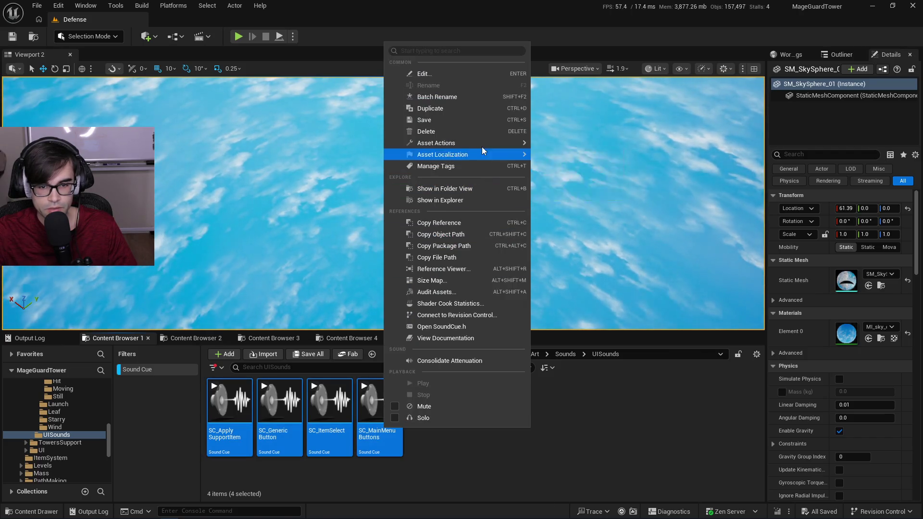
{"action": "mouse_move", "coordinate": [481, 146]}
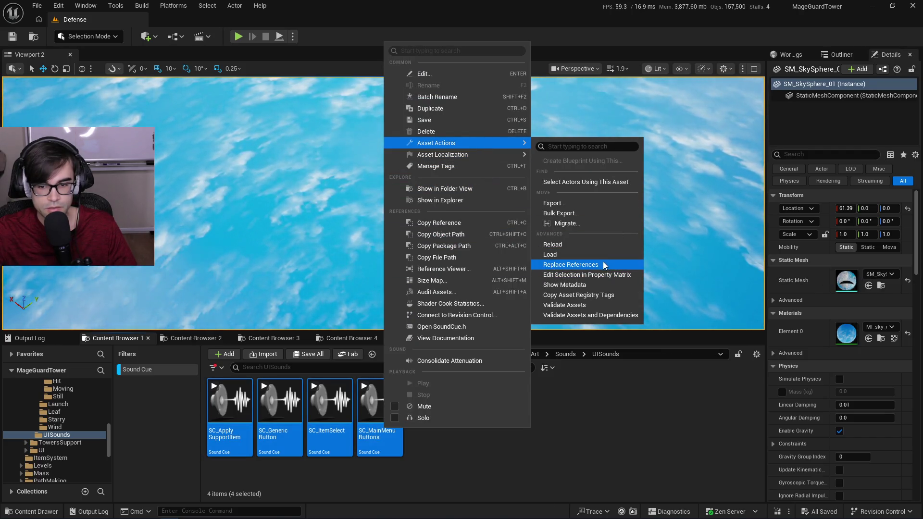
{"action": "left_click", "coordinate": [590, 275]}
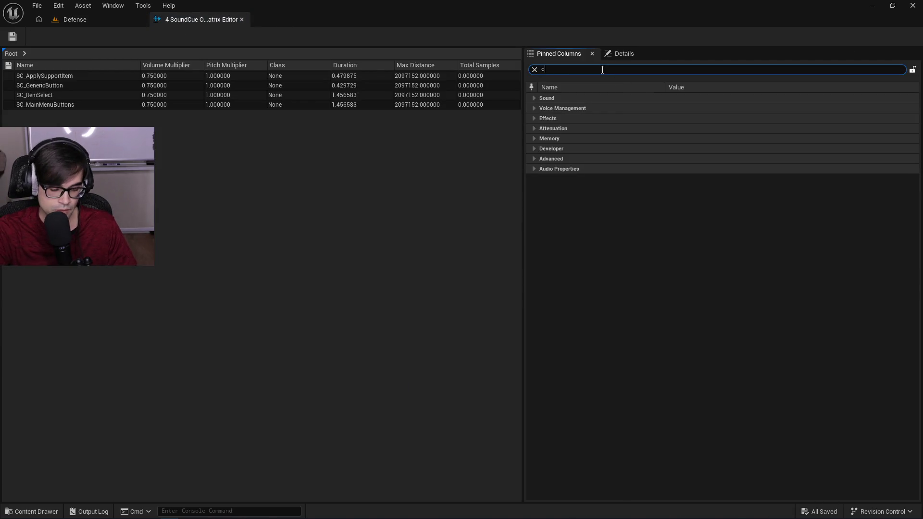
Narrow the matrix to 'class', then copy the SC_UI sound class reference.
{"action": "type", "text": "lass"}
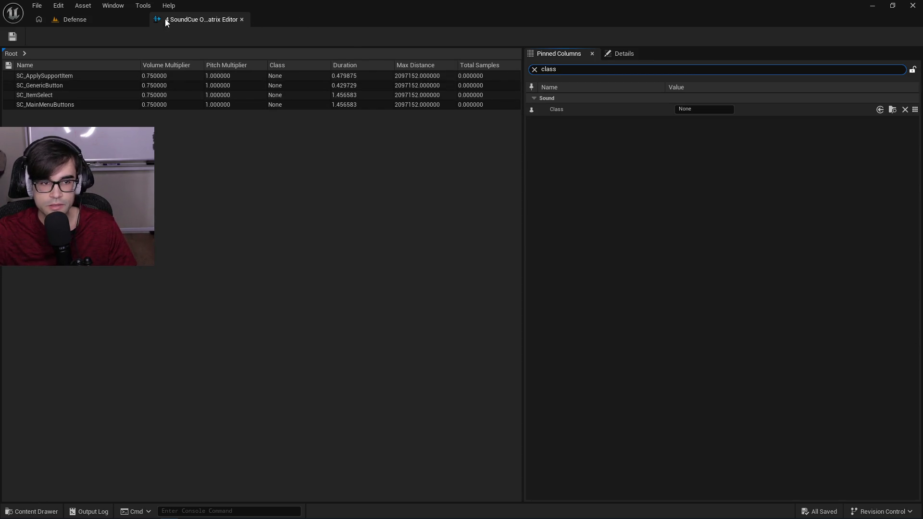
{"action": "left_click", "coordinate": [89, 19]}
{"action": "left_click", "coordinate": [192, 338]}
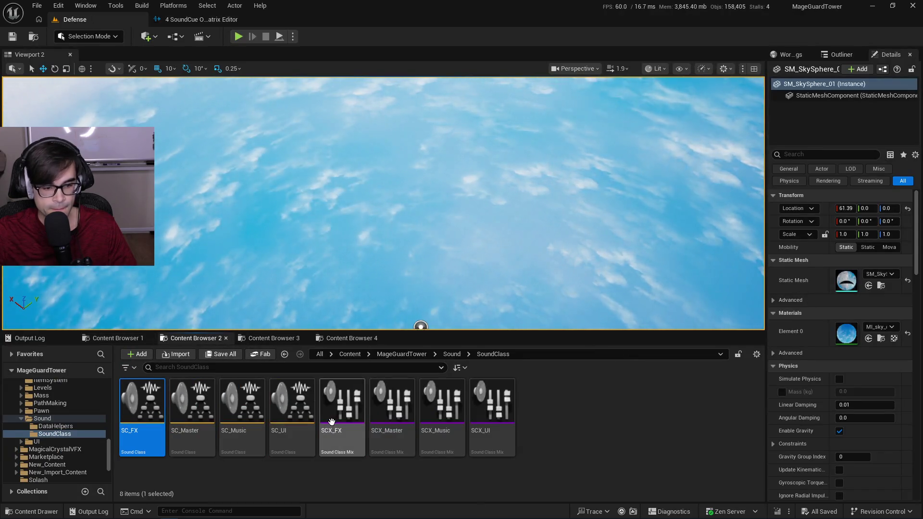
{"action": "left_click", "coordinate": [290, 413]}
{"action": "right_click", "coordinate": [295, 422]}
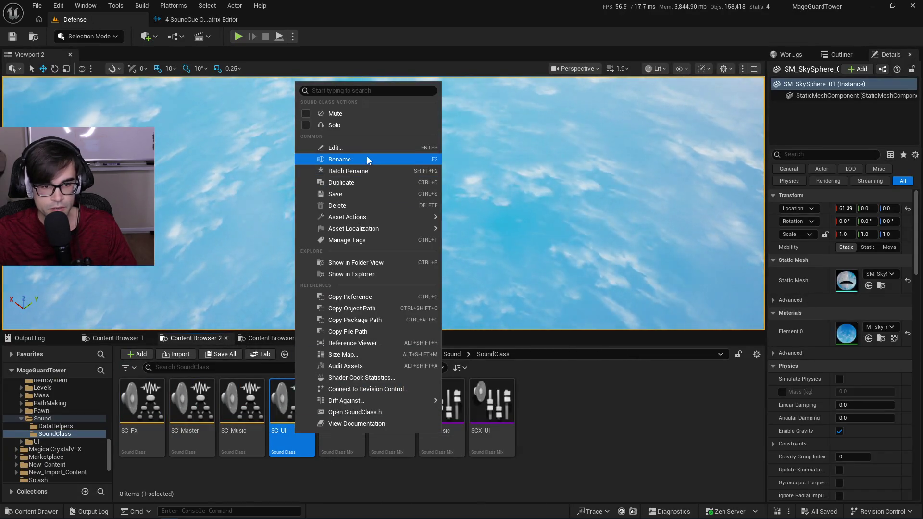
{"action": "left_click", "coordinate": [358, 296]}
{"action": "left_click", "coordinate": [212, 20]}
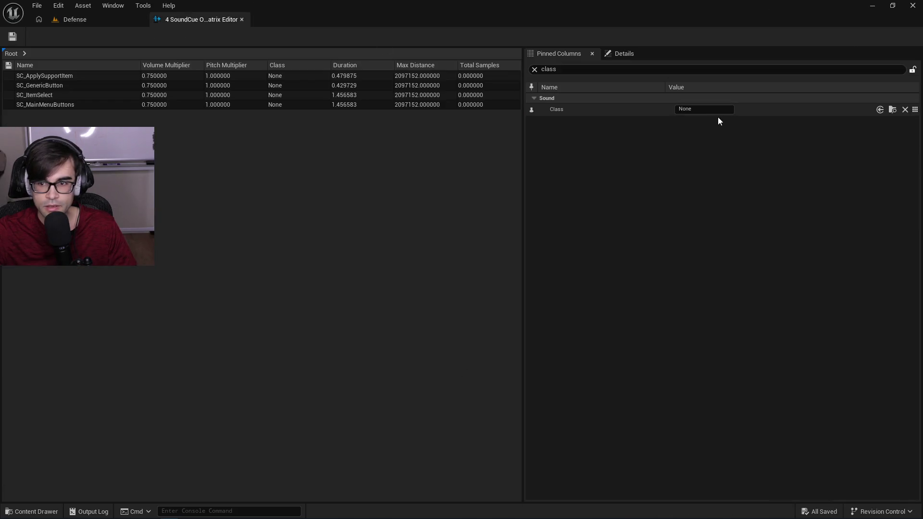
Paste SC_UI as Class for the four UI cues, save, and close the matrix.
{"action": "key", "text": "ctrl+v"}
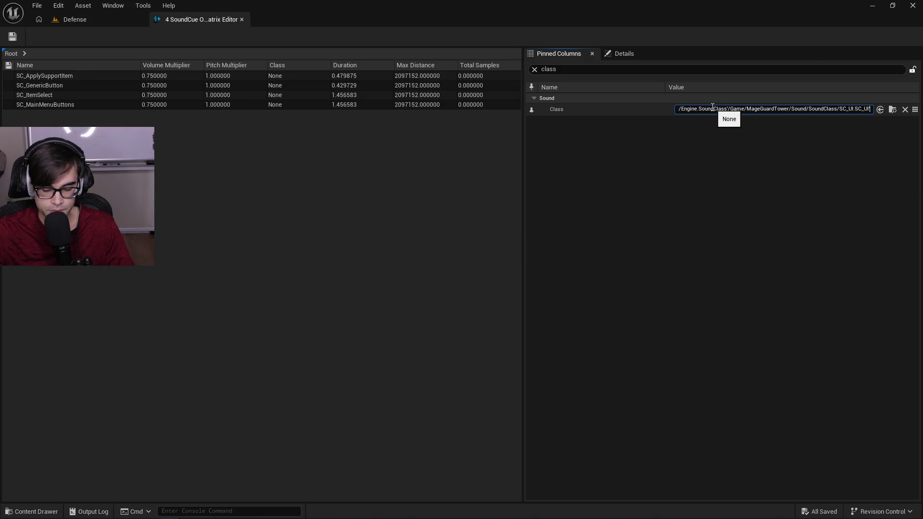
{"action": "key", "text": "Return"}
{"action": "left_click", "coordinate": [446, 258]}
{"action": "left_click", "coordinate": [10, 37]}
{"action": "left_click", "coordinate": [242, 19]}
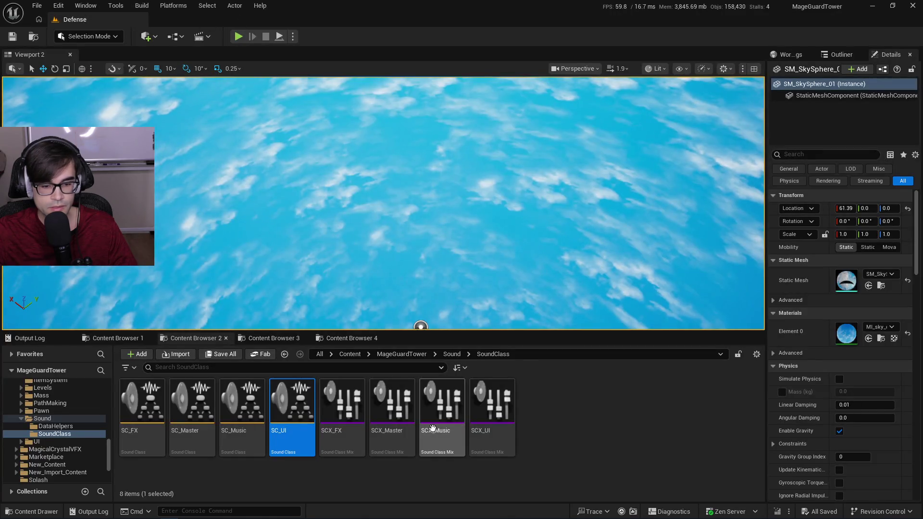
In Sounds/Effects, select SC_DefenseTower and SC_LevelWind and edit them in a property matrix.
{"action": "left_click", "coordinate": [141, 371]}
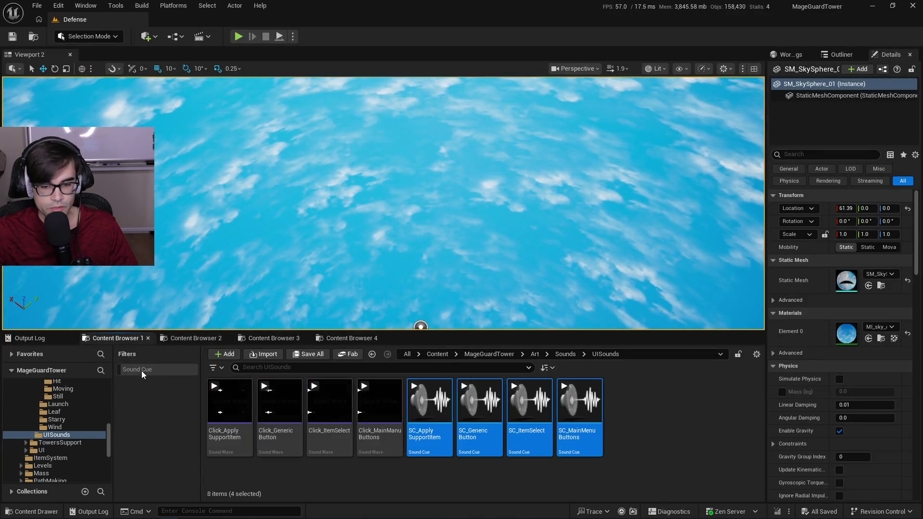
{"action": "left_click", "coordinate": [567, 354]}
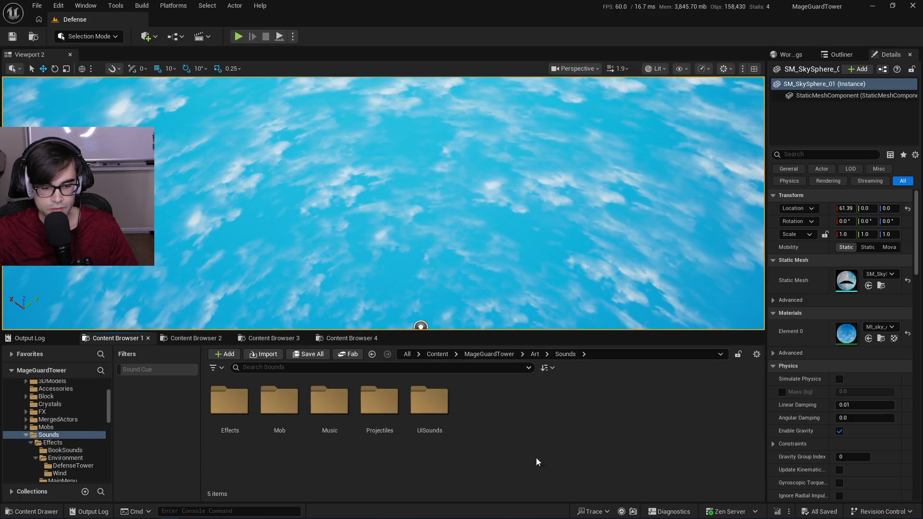
{"action": "double_click", "coordinate": [231, 406]}
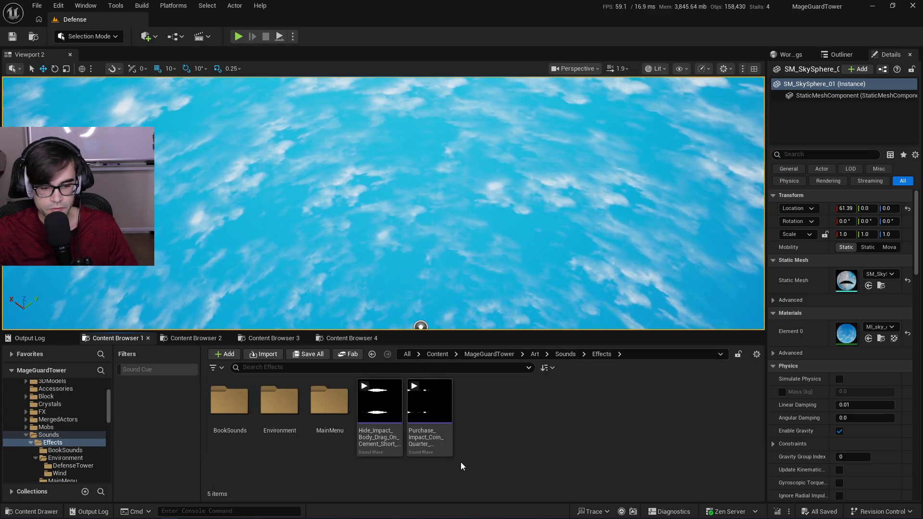
{"action": "double_click", "coordinate": [330, 404]}
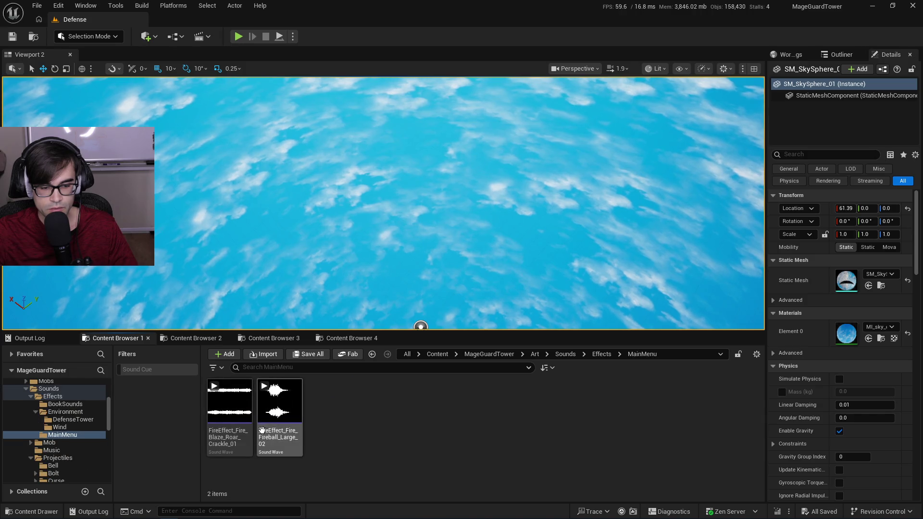
{"action": "left_click", "coordinate": [602, 353]}
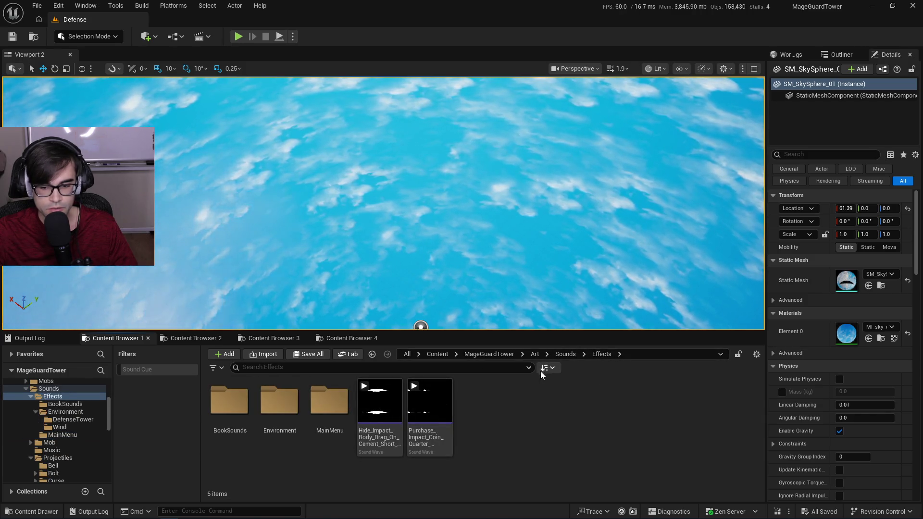
{"action": "left_click", "coordinate": [155, 369]}
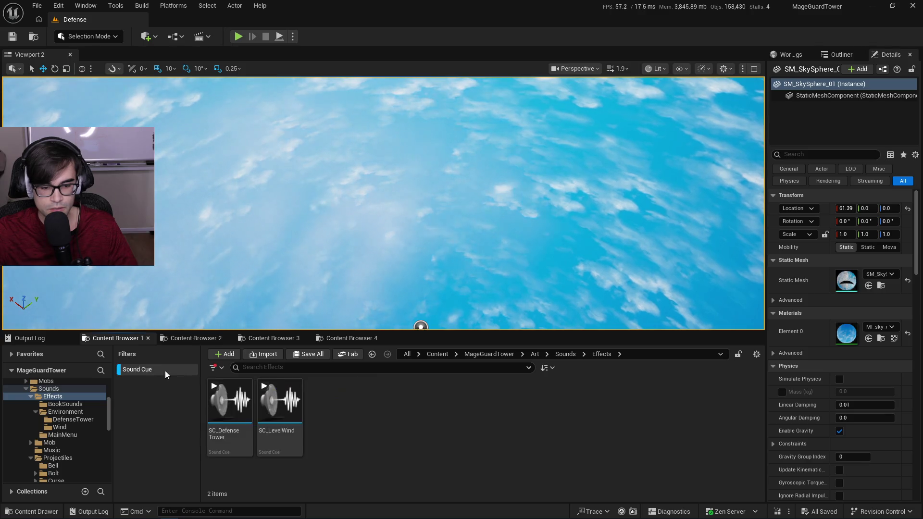
{"action": "left_click", "coordinate": [237, 425]}
{"action": "left_click", "coordinate": [279, 413], "text": "ctrl"}
{"action": "right_click", "coordinate": [288, 430]}
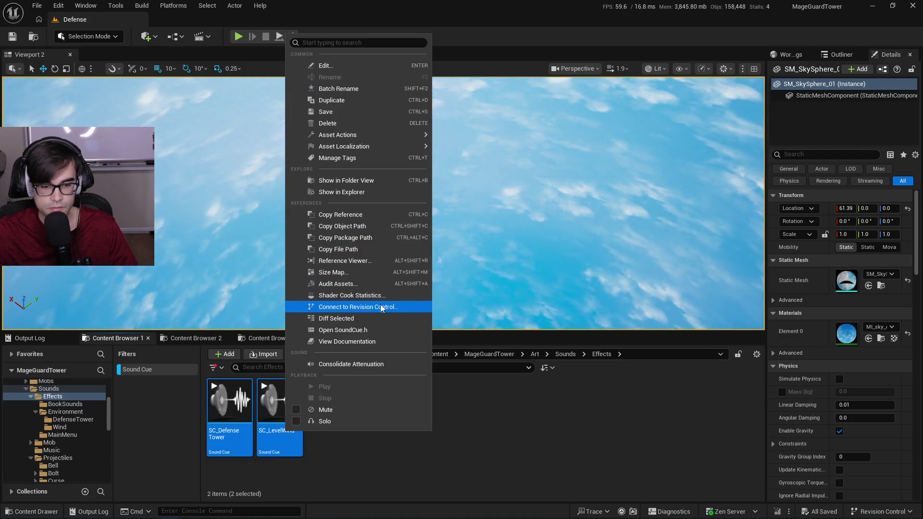
{"action": "mouse_move", "coordinate": [388, 136]}
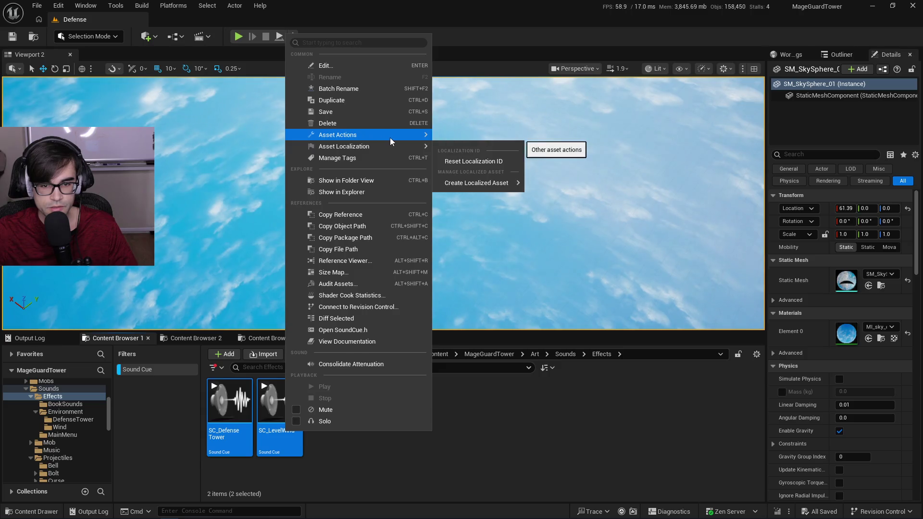
{"action": "left_click", "coordinate": [496, 267]}
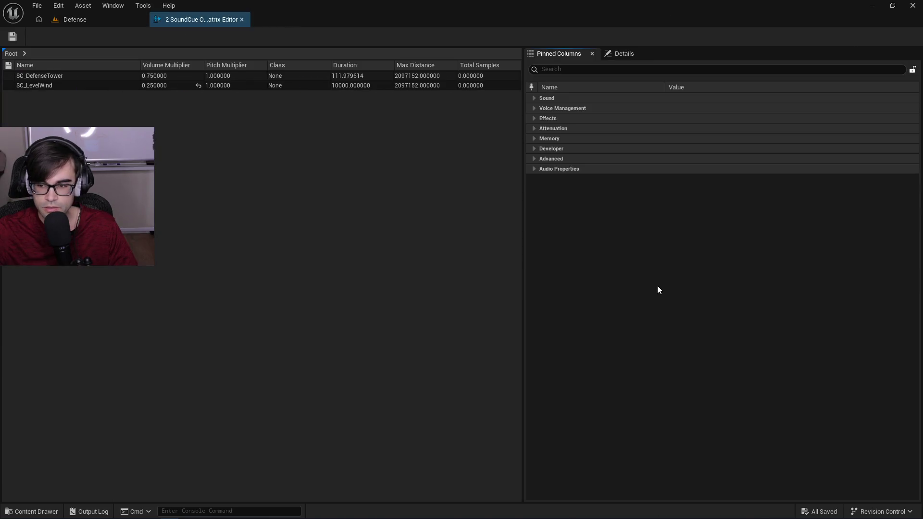
Search the cue properties and copy the SC_FX sound class reference.
{"action": "left_click", "coordinate": [566, 69]}
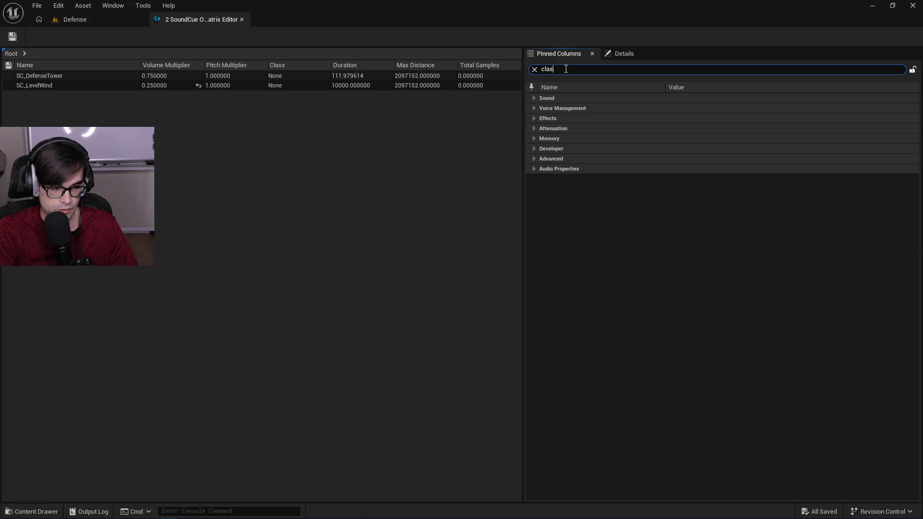
{"action": "type", "text": "s"}
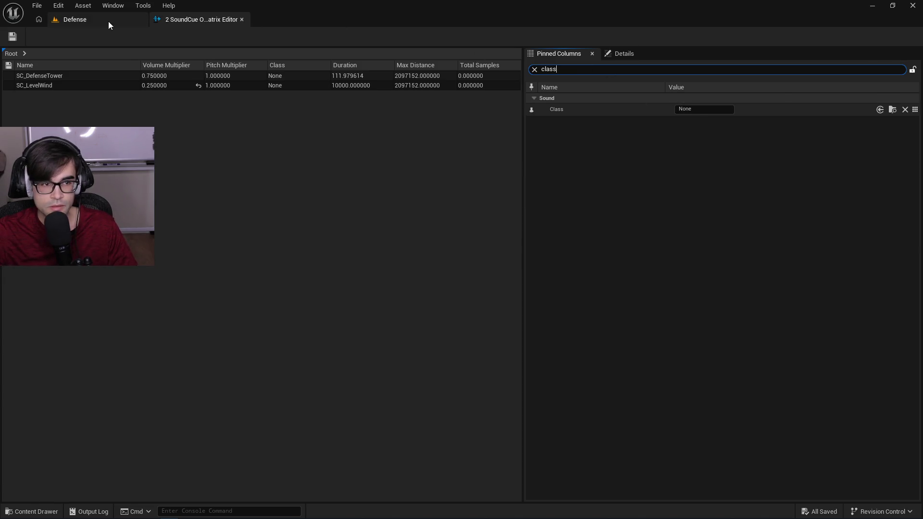
{"action": "left_click", "coordinate": [108, 21]}
{"action": "left_click", "coordinate": [205, 340]}
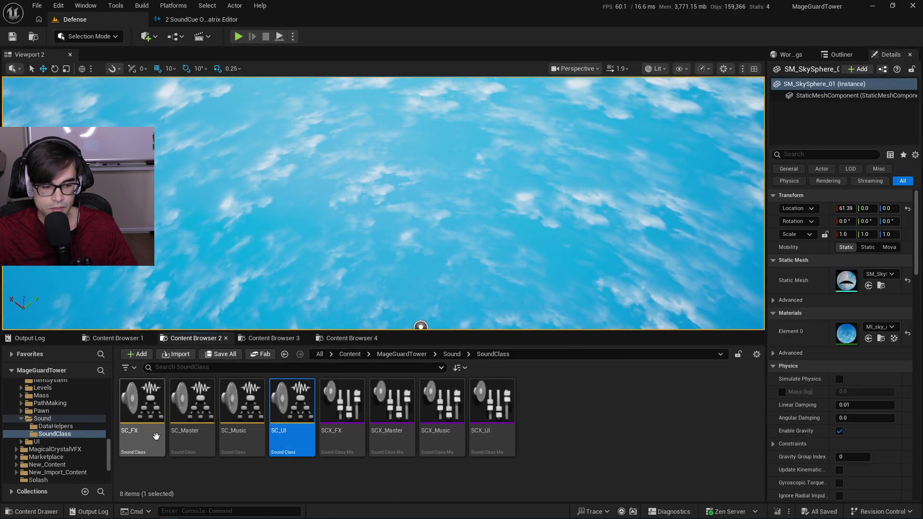
{"action": "right_click", "coordinate": [156, 436]}
{"action": "left_click", "coordinate": [193, 301]}
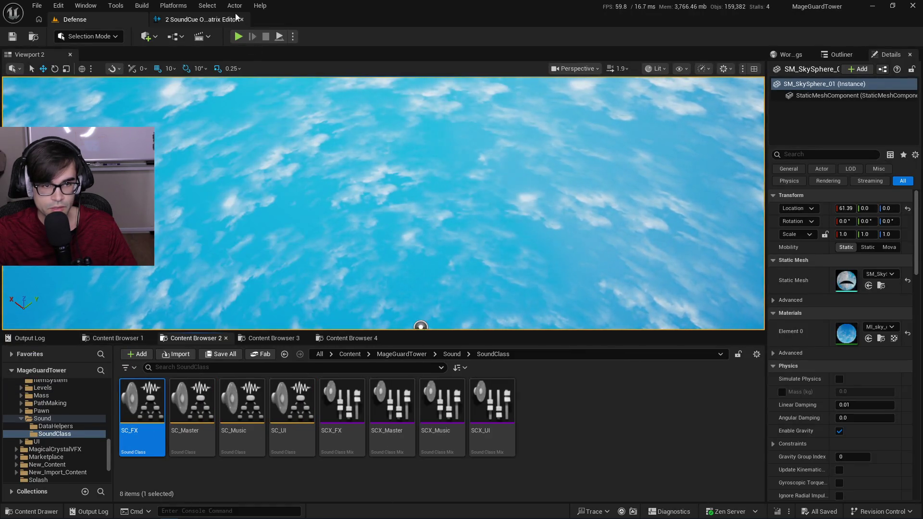
{"action": "left_click", "coordinate": [239, 18]}
Paste SC_FX as Class for both cues, save them, and close the matrix.
{"action": "left_click", "coordinate": [710, 109]}
{"action": "key", "text": "ctrl+v"}
{"action": "key", "text": "Return"}
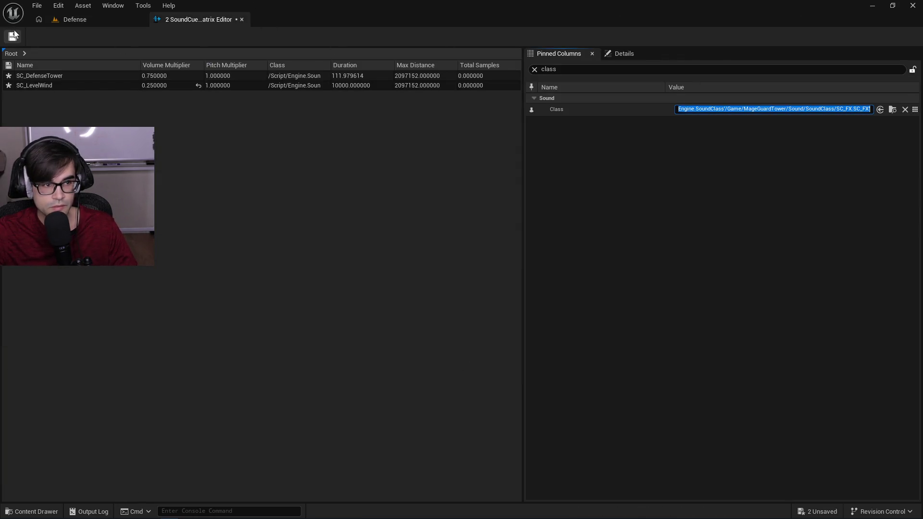
{"action": "left_click", "coordinate": [14, 34]}
{"action": "left_click", "coordinate": [239, 19]}
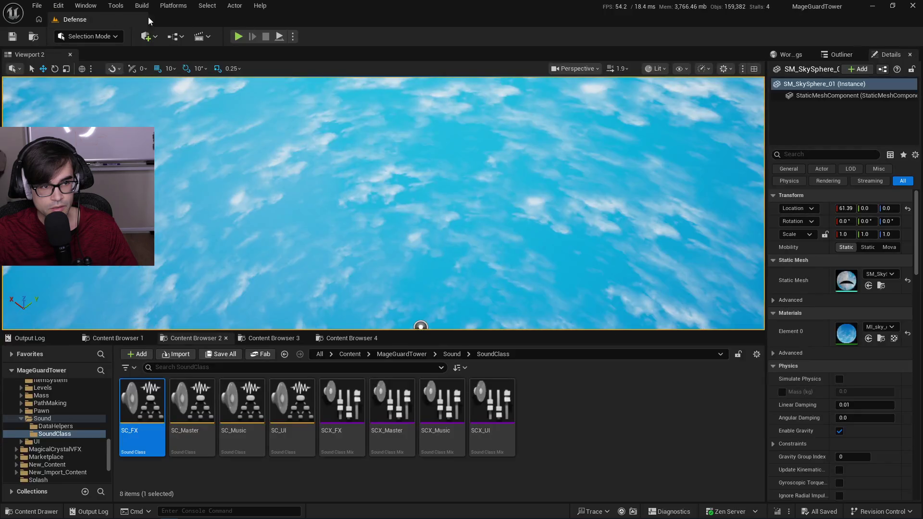
Open MobDeath from Sounds/Mob, set its Class to SC_FX, and close the editor.
{"action": "left_click", "coordinate": [115, 338]}
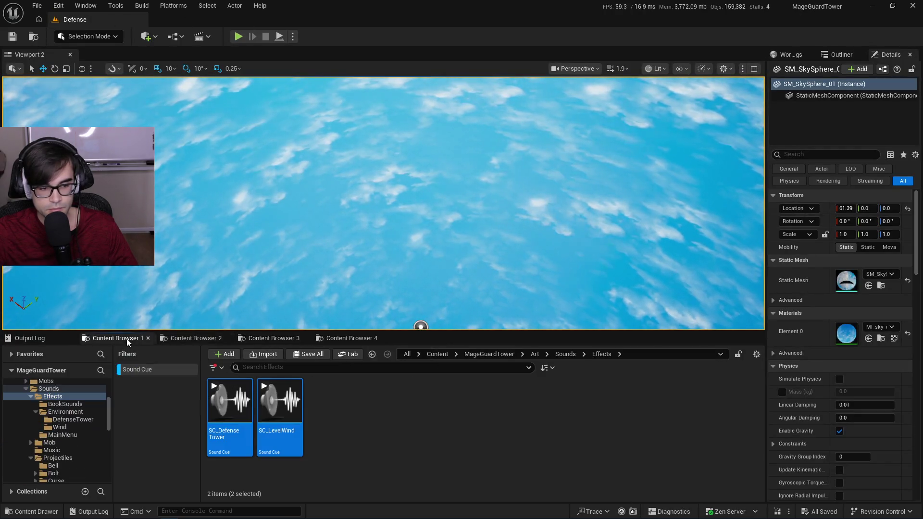
{"action": "left_click", "coordinate": [565, 354]}
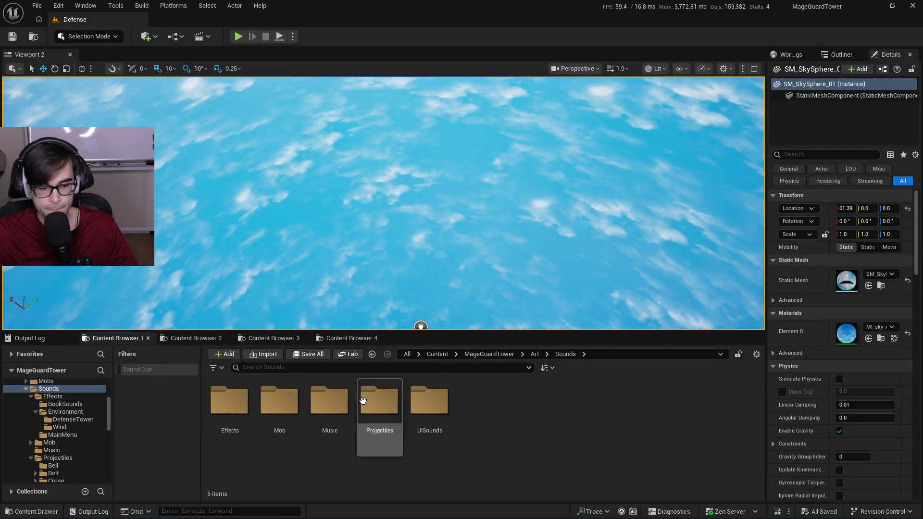
{"action": "double_click", "coordinate": [279, 399]}
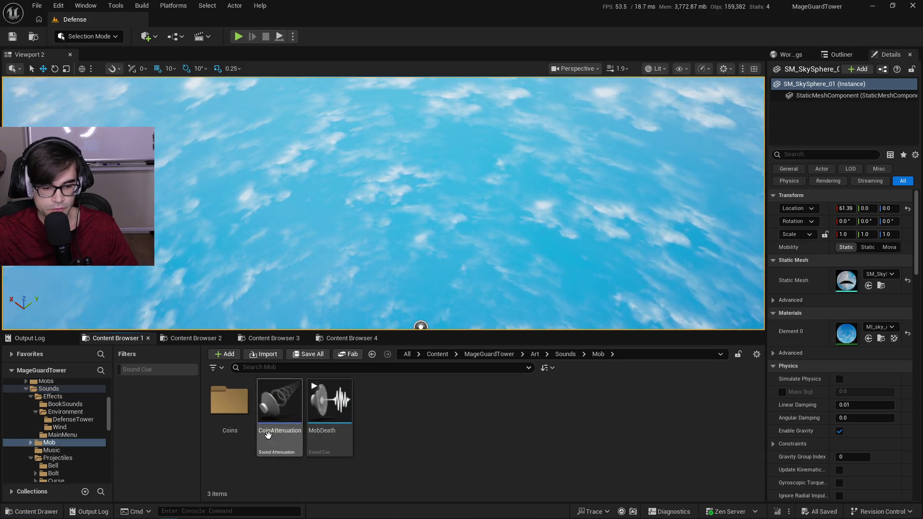
{"action": "left_click", "coordinate": [160, 370]}
{"action": "left_click", "coordinate": [231, 440]}
{"action": "double_click", "coordinate": [230, 439]}
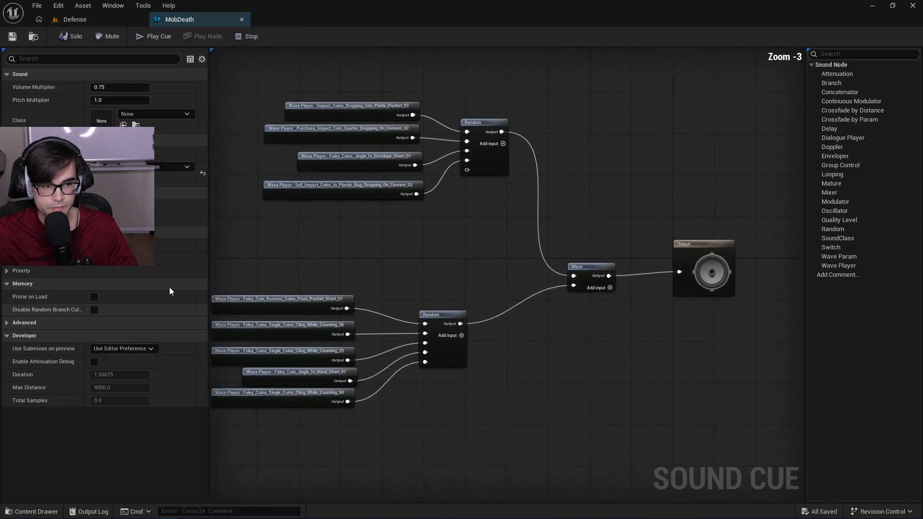
{"action": "left_click", "coordinate": [155, 113]}
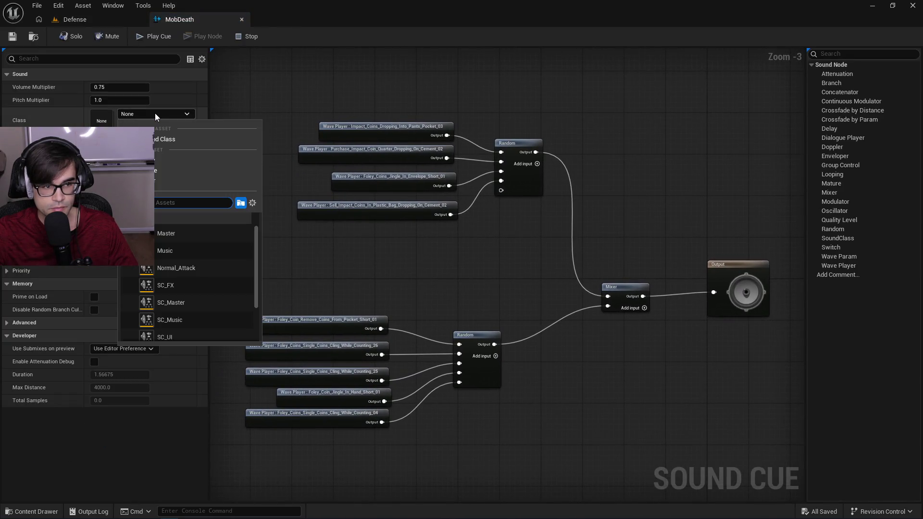
{"action": "left_click", "coordinate": [181, 284]}
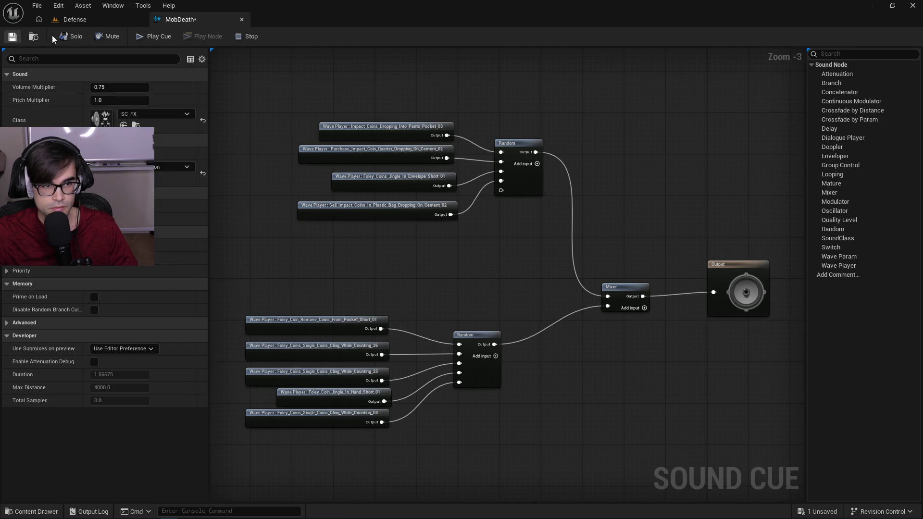
{"action": "left_click", "coordinate": [242, 19]}
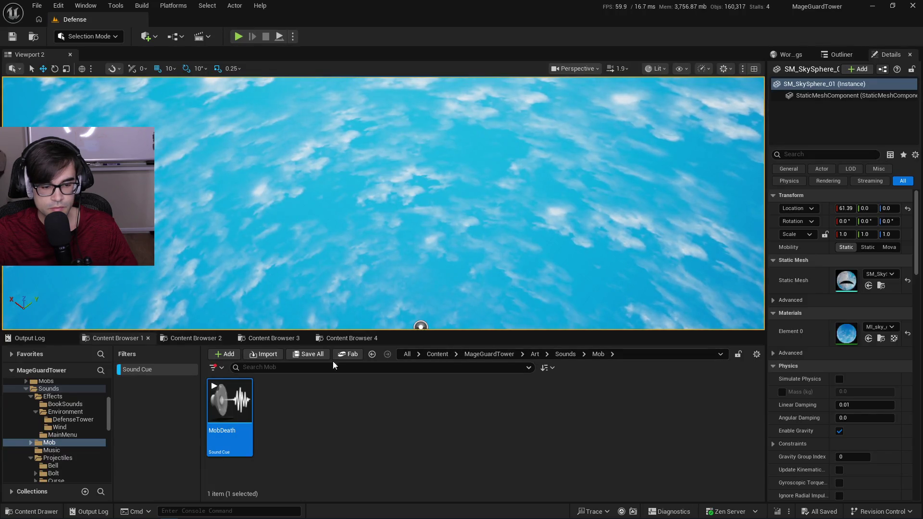
Clear the Sound Cue filter and inspect the Battle1_Clash_of_the_Arcane_III track in Music.
{"action": "left_click", "coordinate": [164, 372]}
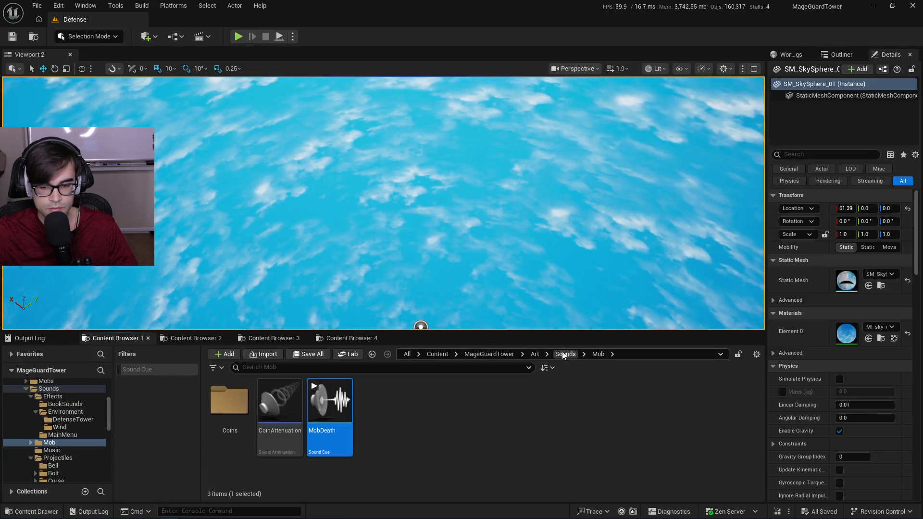
{"action": "left_click", "coordinate": [561, 354]}
{"action": "double_click", "coordinate": [329, 399]}
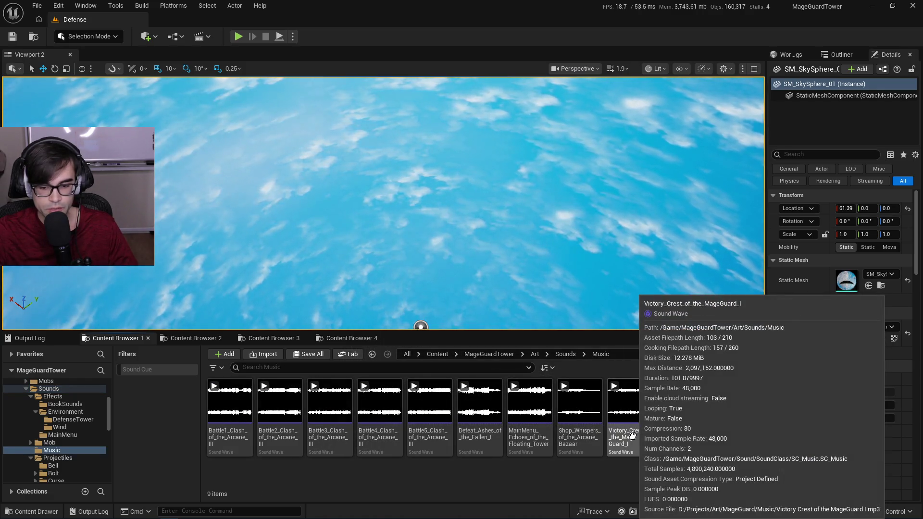
{"action": "left_click", "coordinate": [219, 441]}
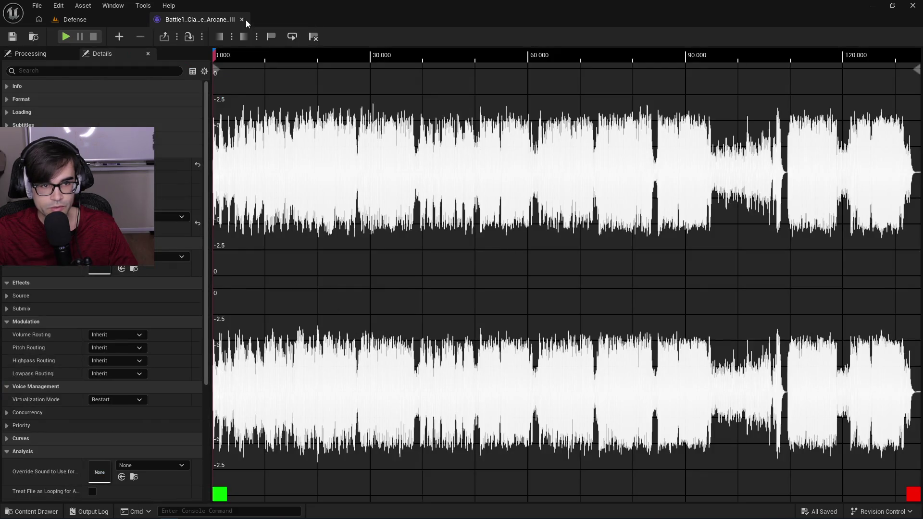
{"action": "left_click", "coordinate": [246, 19]}
Look through the Projectiles and UISounds folders, then start a play session.
{"action": "left_click", "coordinate": [372, 354]}
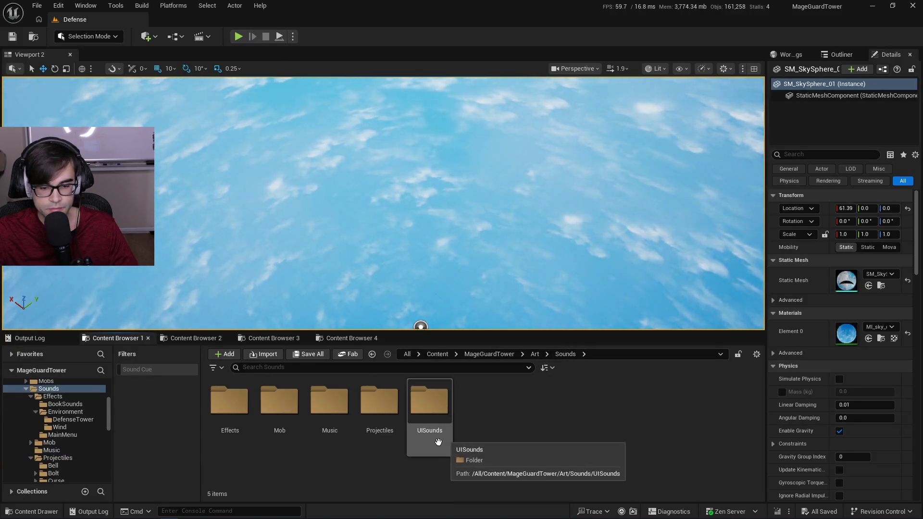
{"action": "double_click", "coordinate": [380, 406]}
{"action": "left_click", "coordinate": [567, 354]}
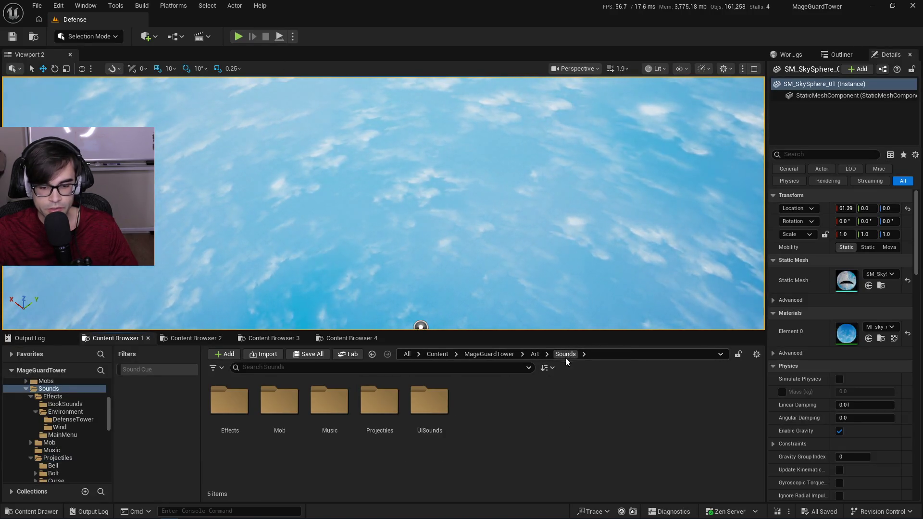
{"action": "double_click", "coordinate": [437, 427]}
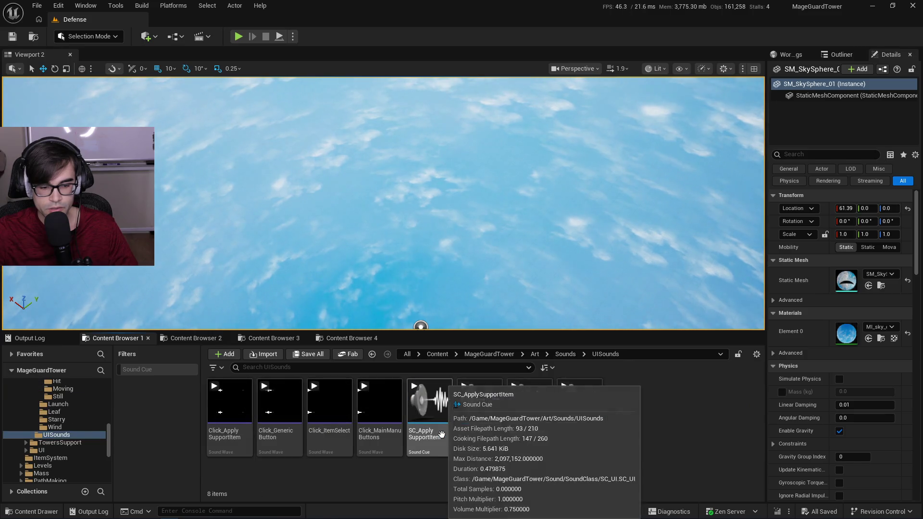
{"action": "left_click", "coordinate": [567, 356]}
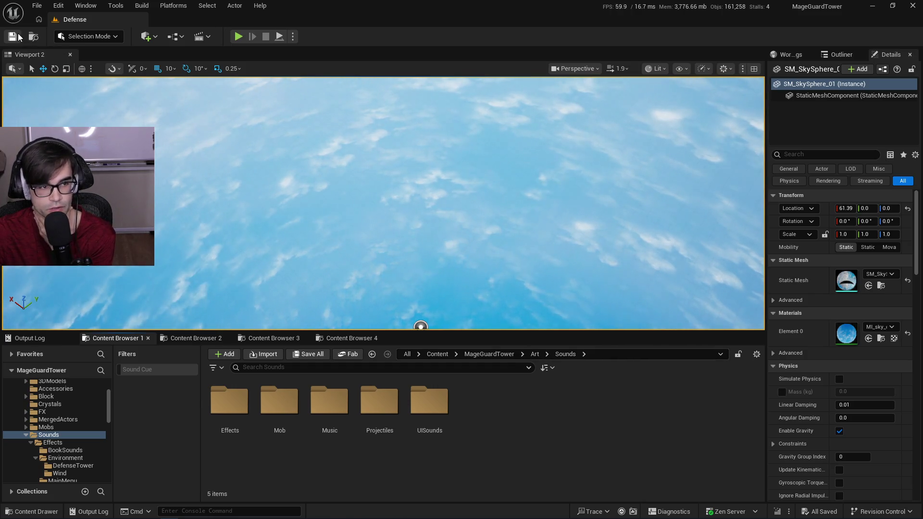
{"action": "left_click", "coordinate": [239, 37]}
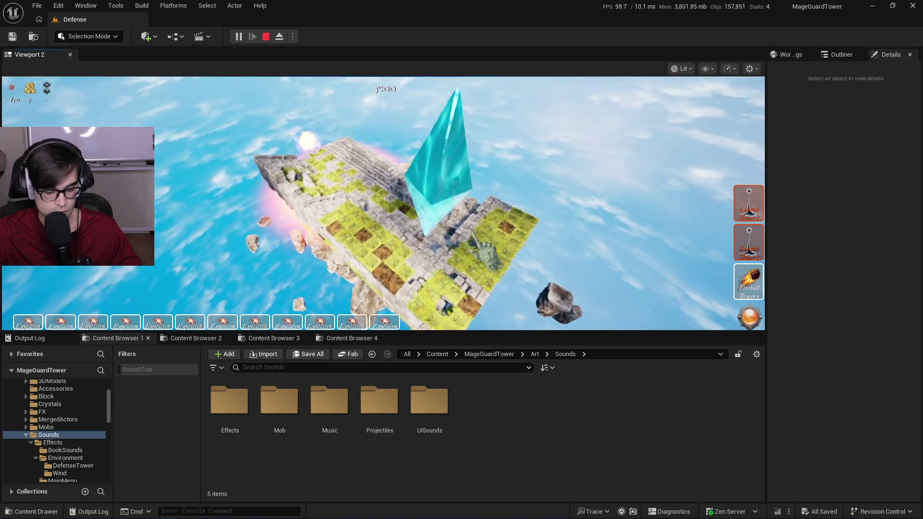
Pause the game, view the Master, Music, FX and UI volume sliders in Settings, then resume.
{"action": "key", "text": "Escape"}
{"action": "left_click", "coordinate": [290, 190]}
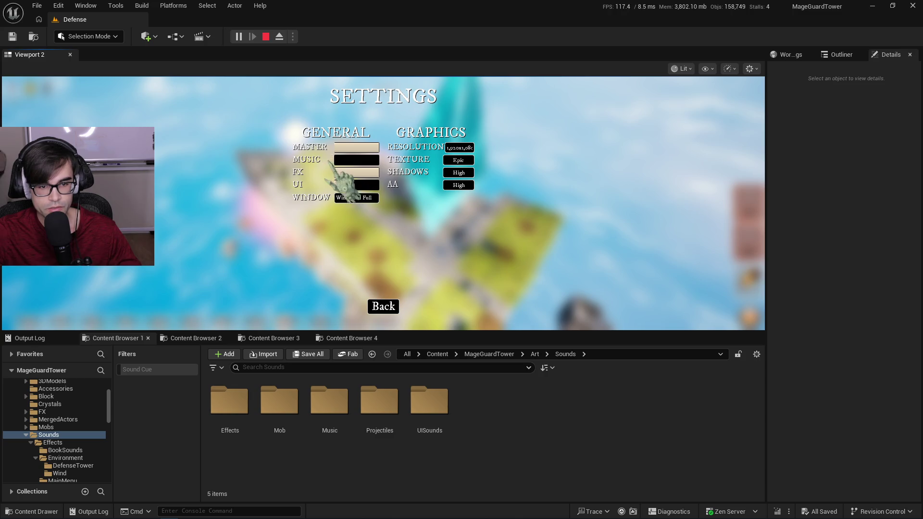
{"action": "left_click", "coordinate": [383, 306]}
{"action": "left_click", "coordinate": [289, 159]}
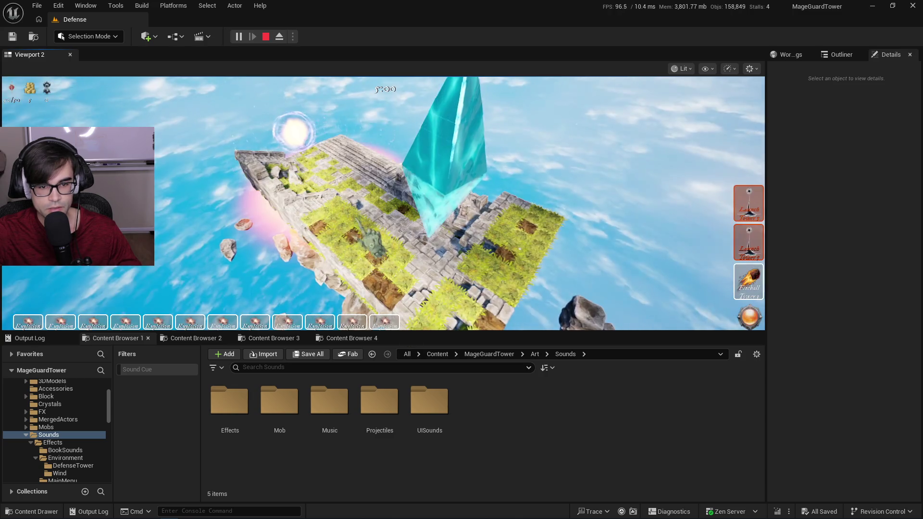
Recheck the volume sliders in the Settings screen a few more times, then resume gameplay.
{"action": "key", "text": "Escape"}
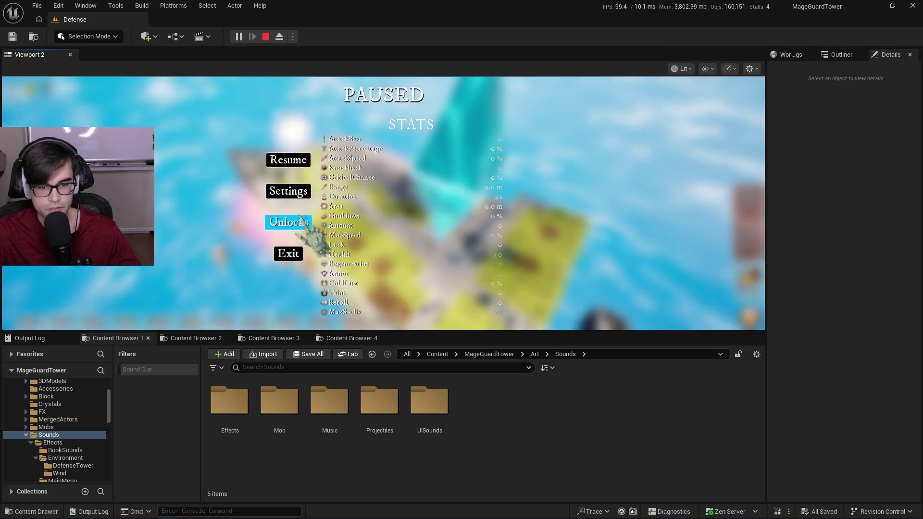
{"action": "left_click", "coordinate": [289, 191]}
{"action": "left_click", "coordinate": [380, 306]}
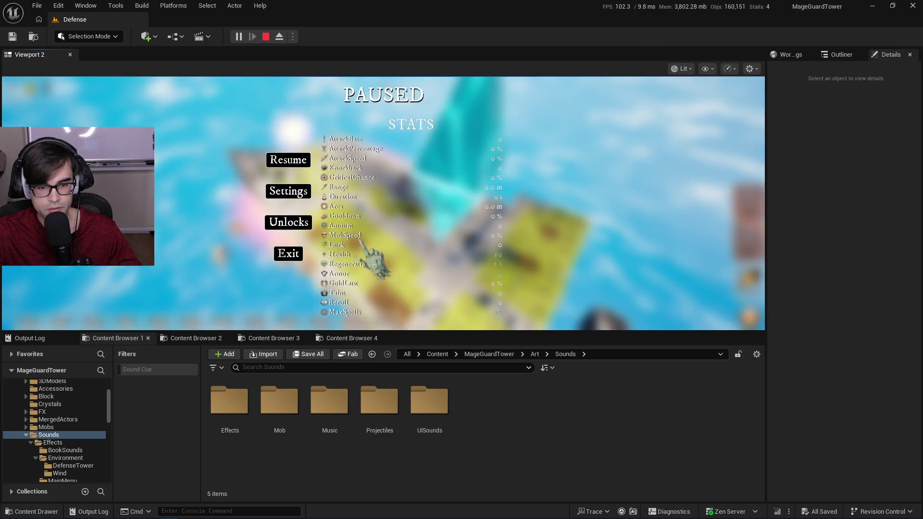
{"action": "key", "text": "Escape"}
{"action": "key", "text": "Escape"}
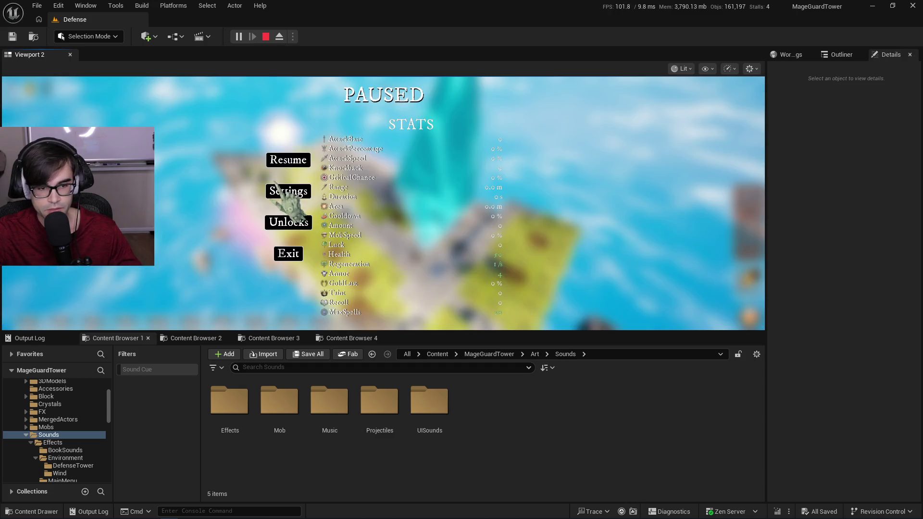
{"action": "left_click", "coordinate": [283, 188]}
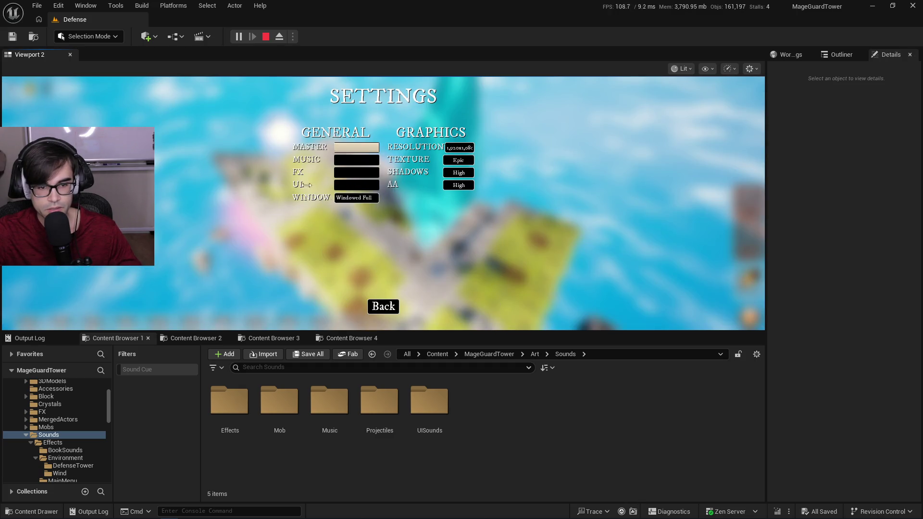
{"action": "left_click", "coordinate": [387, 306]}
{"action": "left_click", "coordinate": [303, 188]}
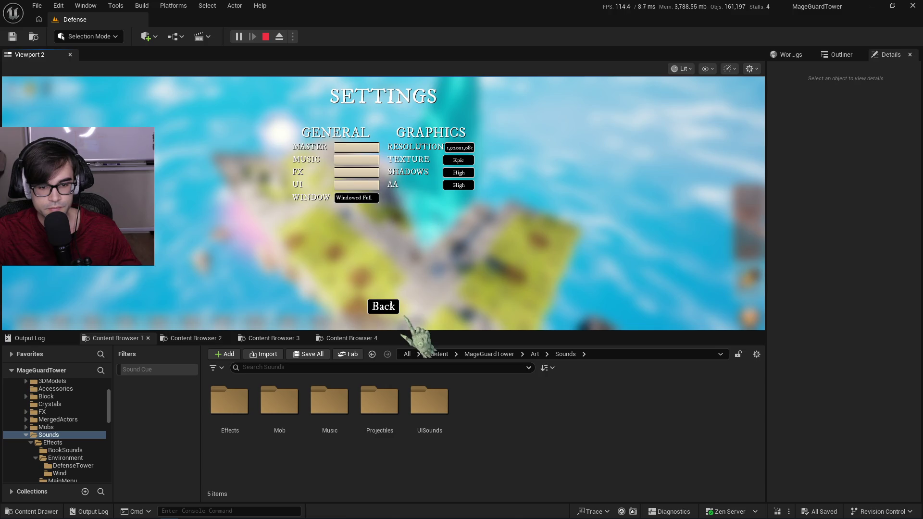
{"action": "left_click", "coordinate": [390, 306]}
{"action": "left_click", "coordinate": [288, 160]}
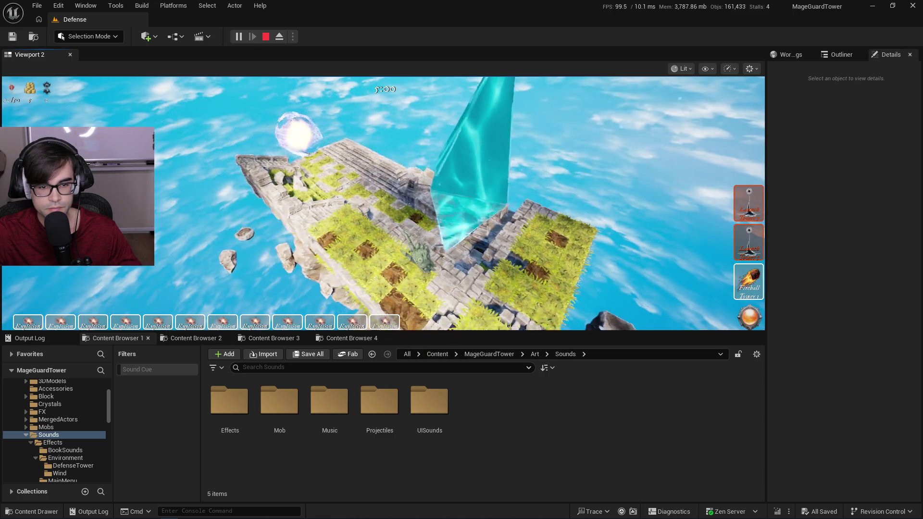
Resume the game and cast two Explosion spells onto the island to hear them.
{"action": "key", "text": "Escape"}
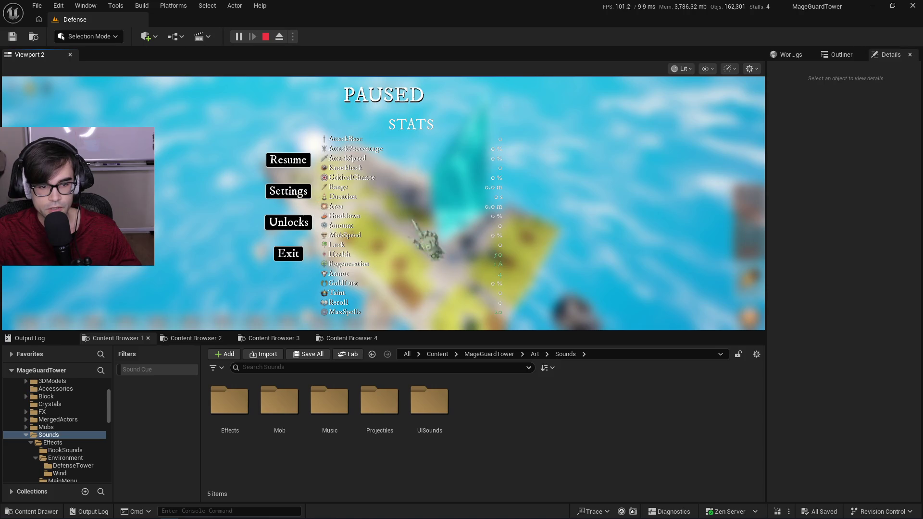
{"action": "left_click", "coordinate": [306, 165]}
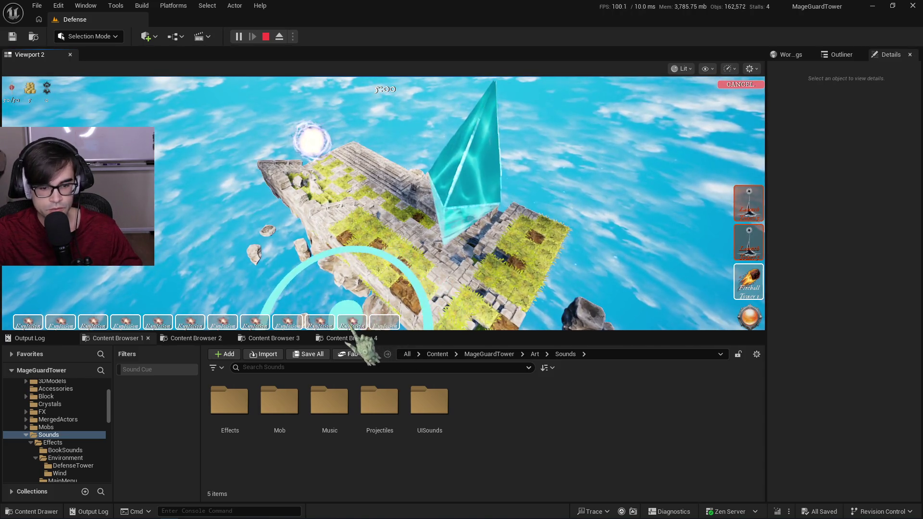
{"action": "left_click", "coordinate": [355, 206]}
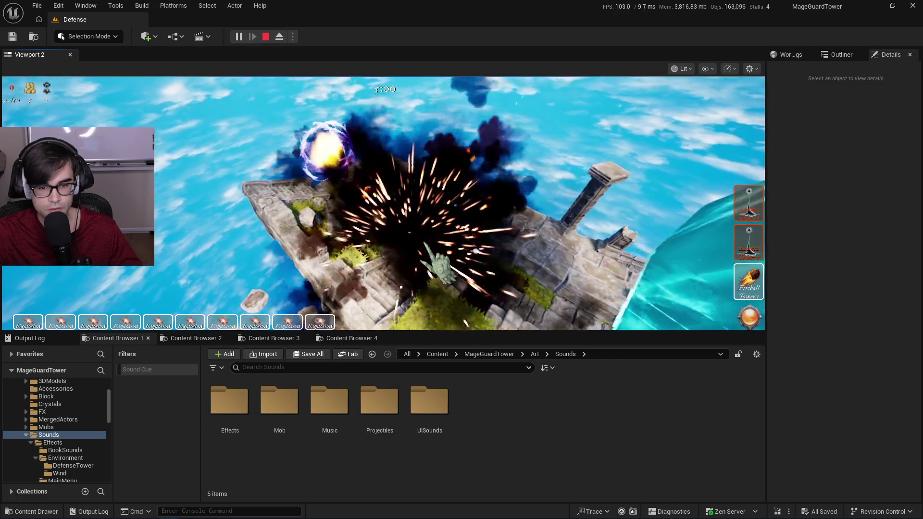
{"action": "left_click", "coordinate": [222, 322]}
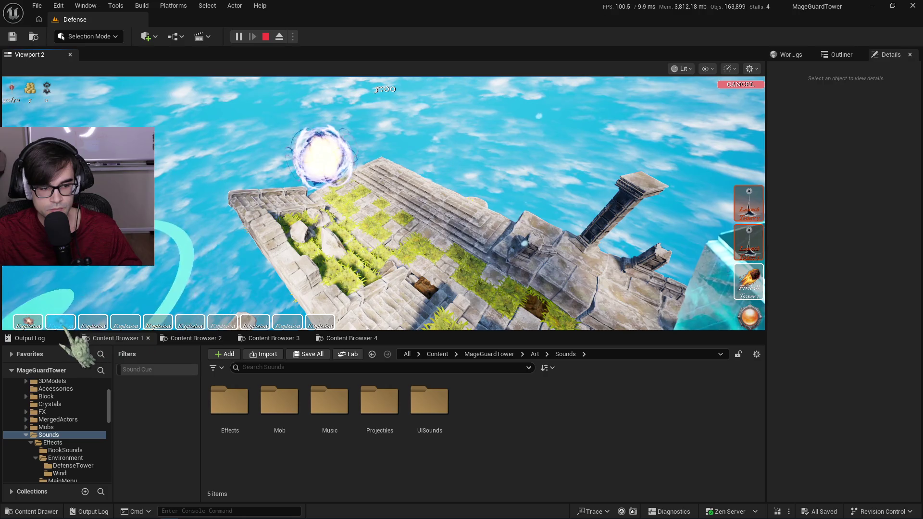
{"action": "left_click", "coordinate": [337, 230]}
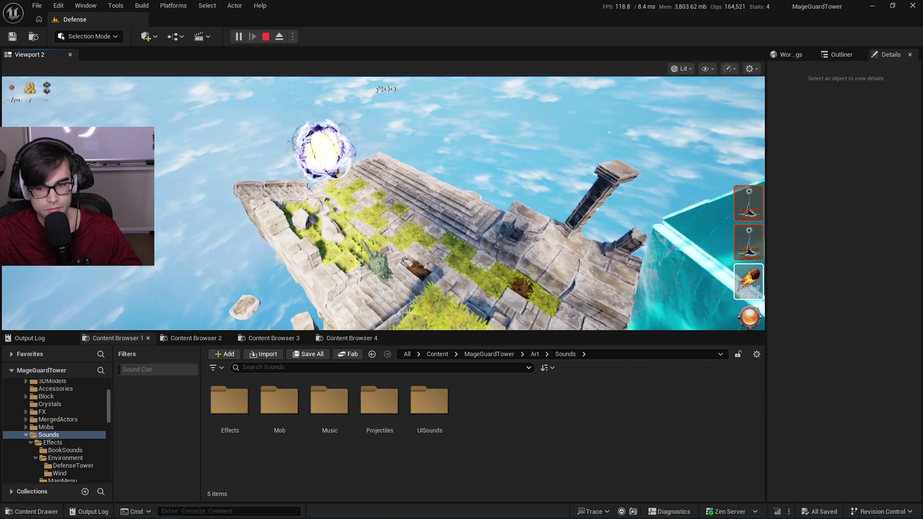
End the Play-in-Editor session and switch to the code editor showing 2025_01_22_Notes.txt.
{"action": "key", "text": "Escape"}
{"action": "left_click", "coordinate": [360, 238]}
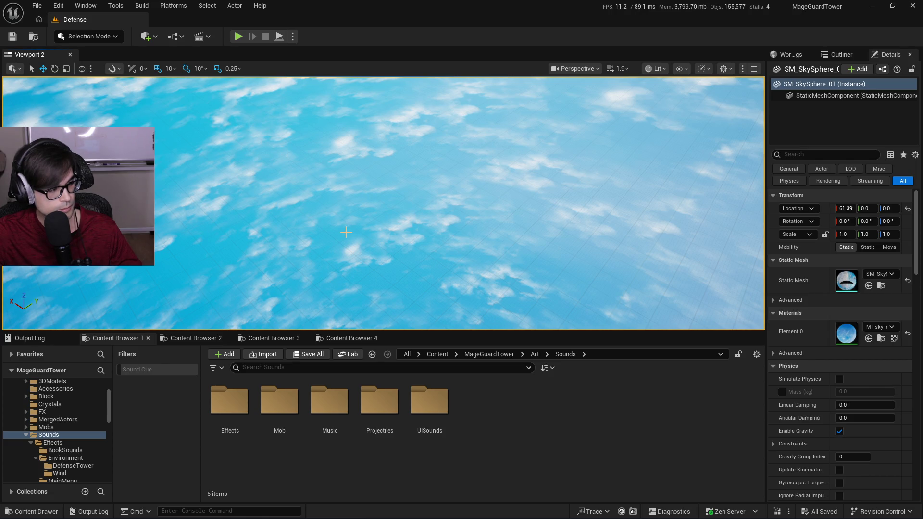
{"action": "key", "text": "alt+Tab"}
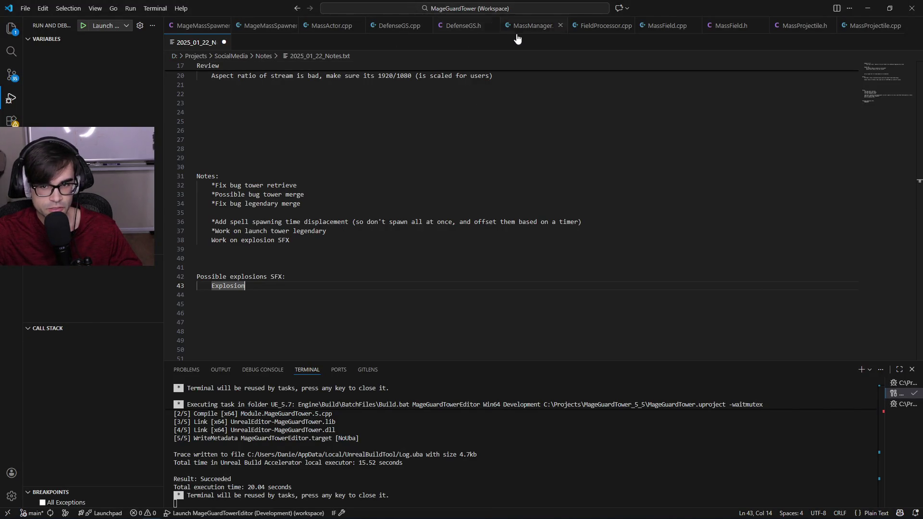
Look through the open MassManager.cpp, FieldProcessor.cpp and MageMassSpawner source tabs.
{"action": "left_click", "coordinate": [534, 25]}
{"action": "left_click", "coordinate": [603, 26]}
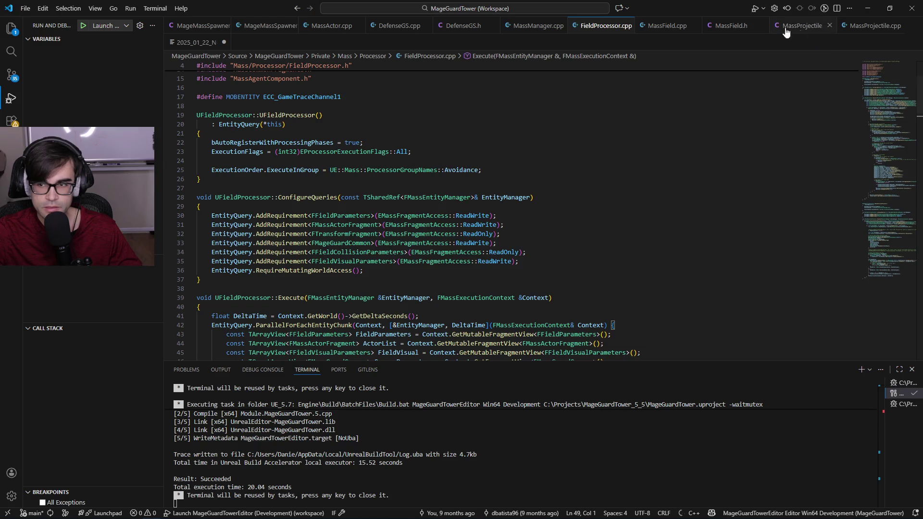
{"action": "left_click", "coordinate": [188, 25]}
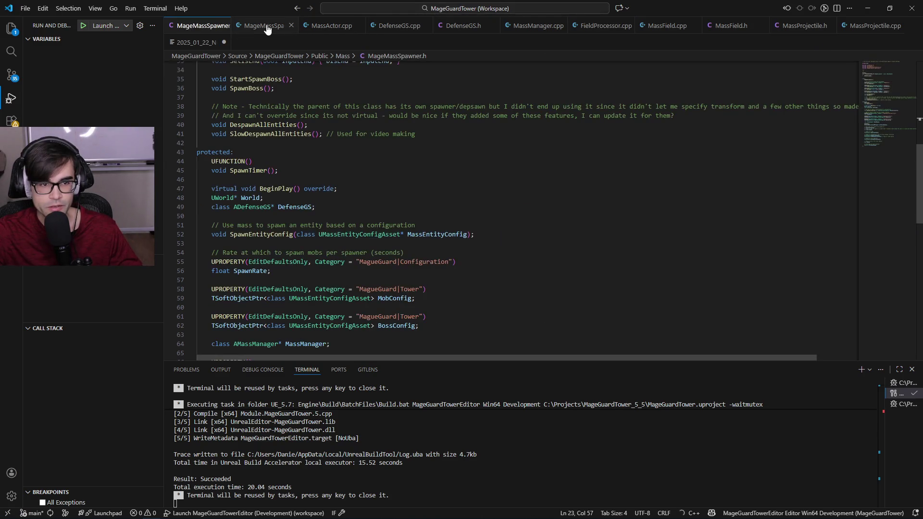
{"action": "left_click", "coordinate": [269, 26]}
{"action": "scroll", "coordinate": [465, 237], "scroll_direction": "up", "scroll_amount": 8}
{"action": "scroll", "coordinate": [447, 235], "scroll_direction": "down", "scroll_amount": 16}
Open ItemMassSpawner.cpp through quick file search and skim its code.
{"action": "key", "text": "ctrl+p"}
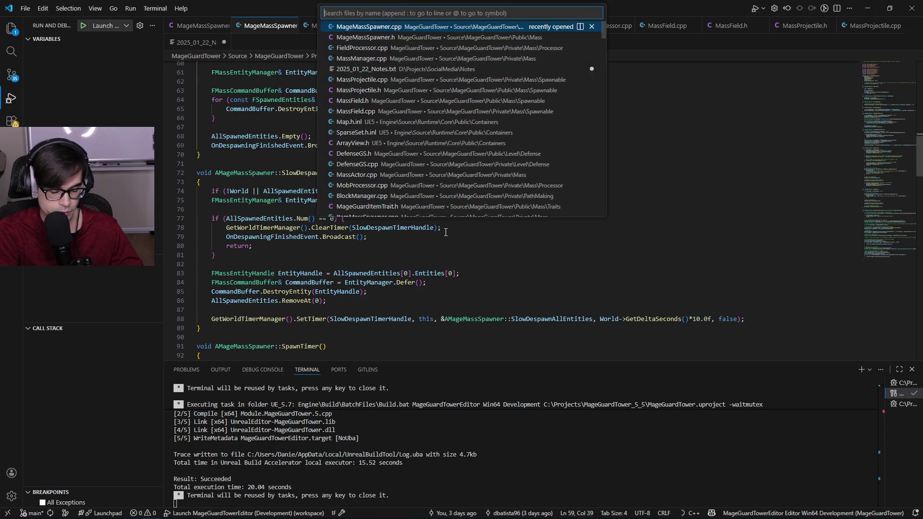
{"action": "type", "text": "itemmass"}
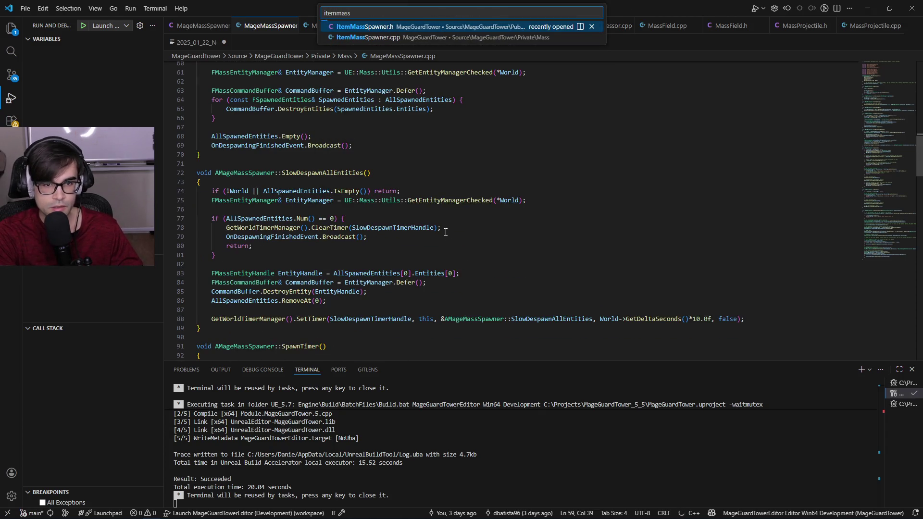
{"action": "key", "text": "Down"}
{"action": "key", "text": "Return"}
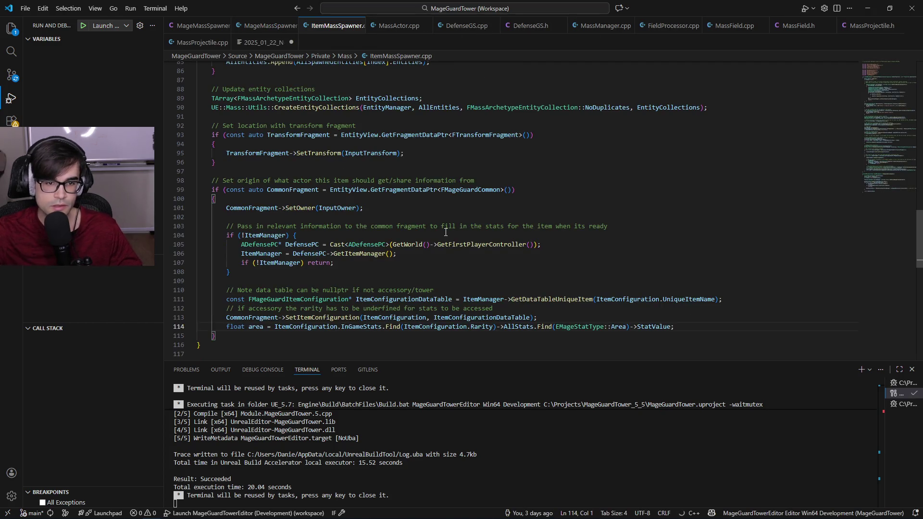
{"action": "scroll", "coordinate": [445, 232], "scroll_direction": "up", "scroll_amount": 20}
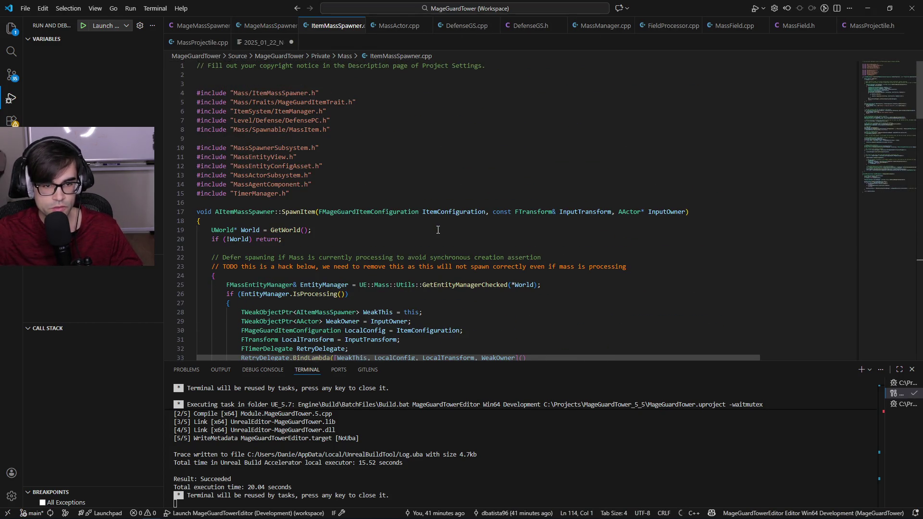
{"action": "scroll", "coordinate": [429, 234], "scroll_direction": "down", "scroll_amount": 20}
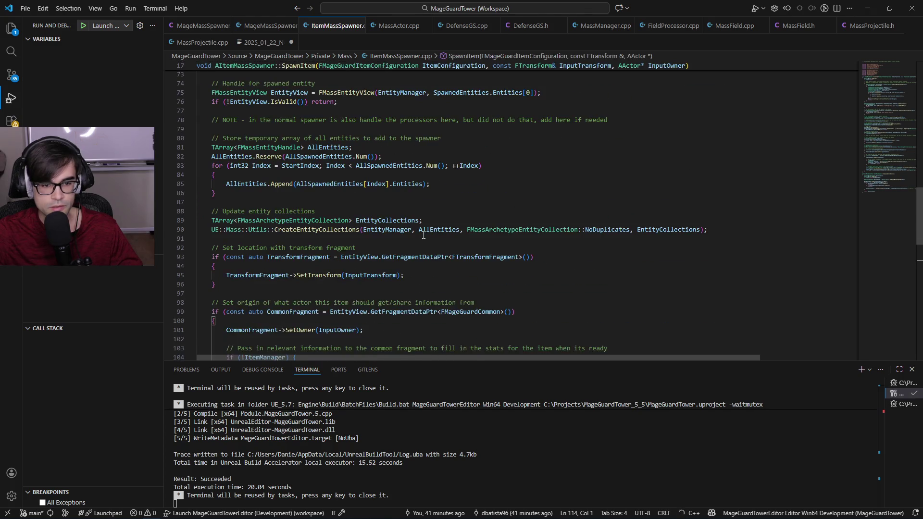
{"action": "scroll", "coordinate": [424, 235], "scroll_direction": "down", "scroll_amount": 8}
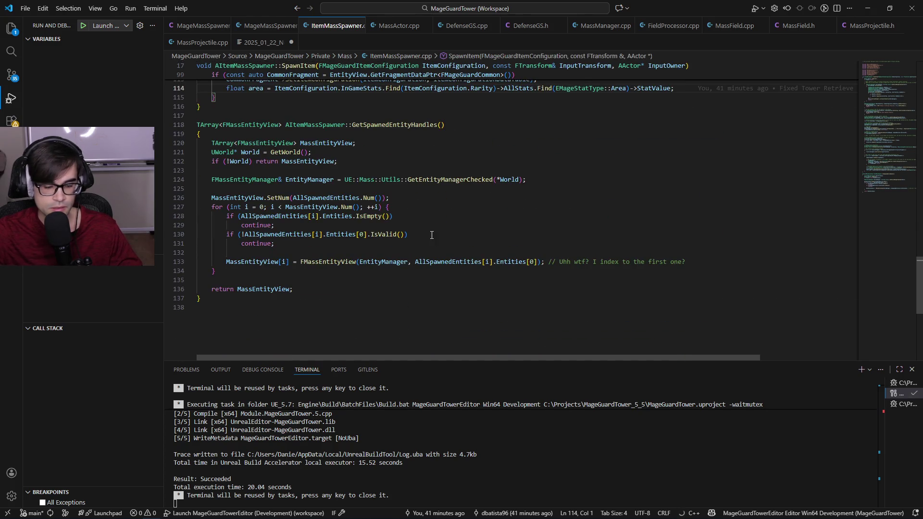
Open the engine's MassSpawner.cpp, then search the whole workspace for 'spawnspells'.
{"action": "key", "text": "ctrl+p"}
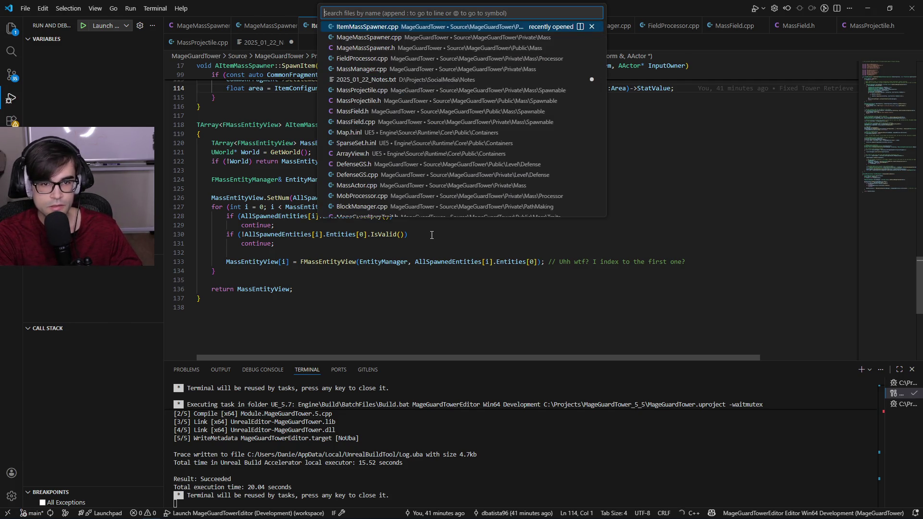
{"action": "type", "text": "spawner"}
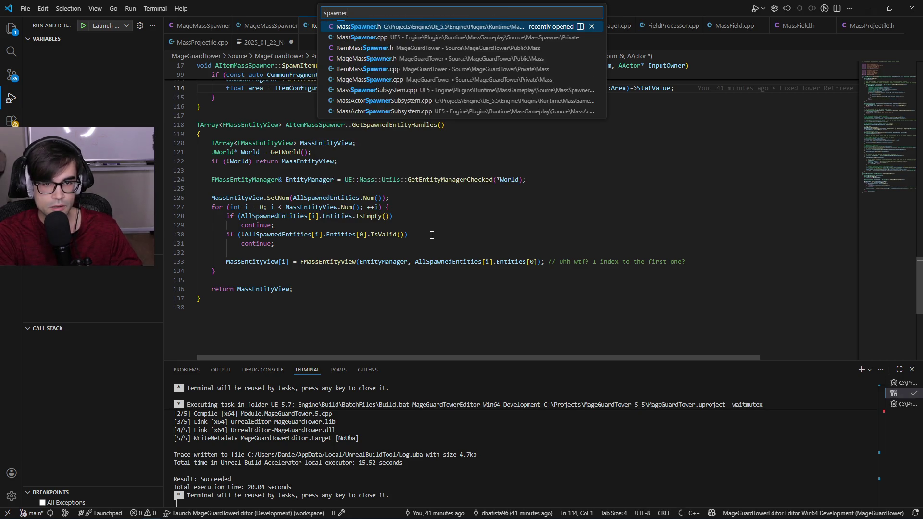
{"action": "key", "text": "Down"}
{"action": "key", "text": "Down"}
{"action": "key", "text": "Down"}
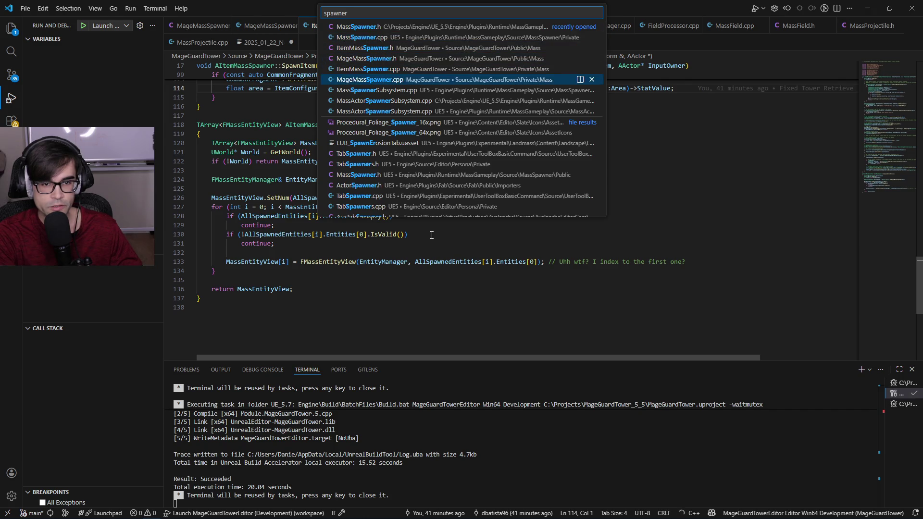
{"action": "key", "text": "Up"}
{"action": "key", "text": "Up"}
{"action": "key", "text": "Up"}
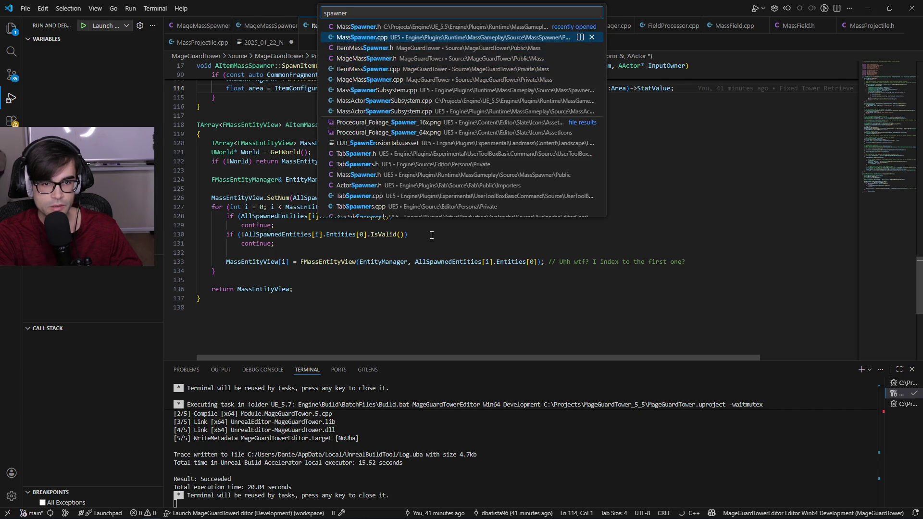
{"action": "key", "text": "Return"}
{"action": "scroll", "coordinate": [393, 214], "scroll_direction": "up", "scroll_amount": 12}
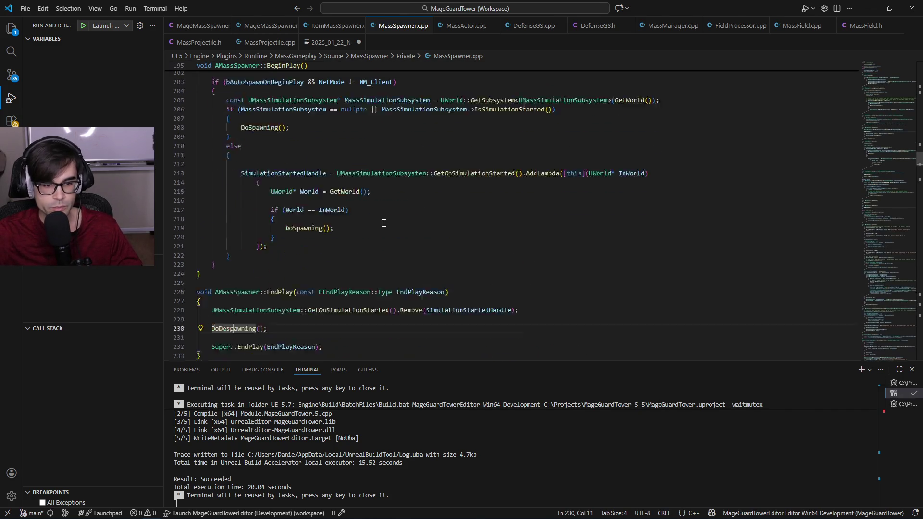
{"action": "scroll", "coordinate": [394, 214], "scroll_direction": "up", "scroll_amount": 20}
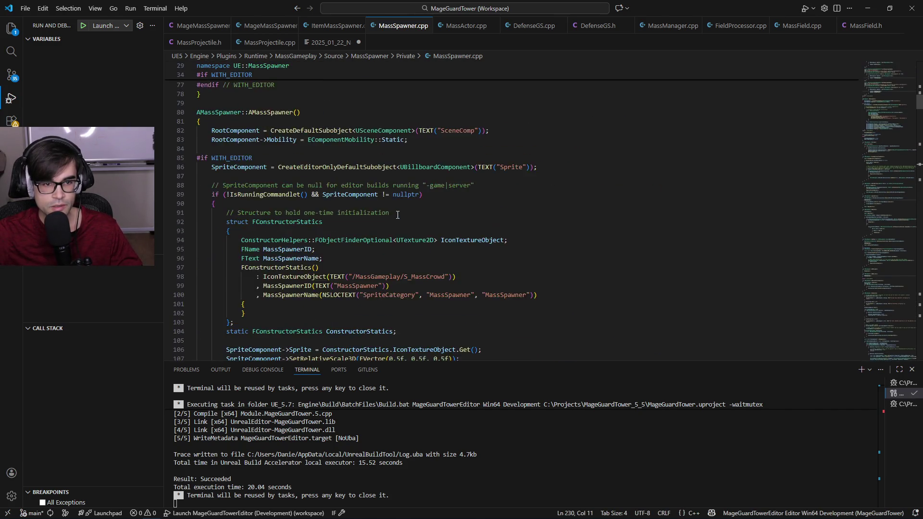
{"action": "scroll", "coordinate": [398, 216], "scroll_direction": "up", "scroll_amount": 10}
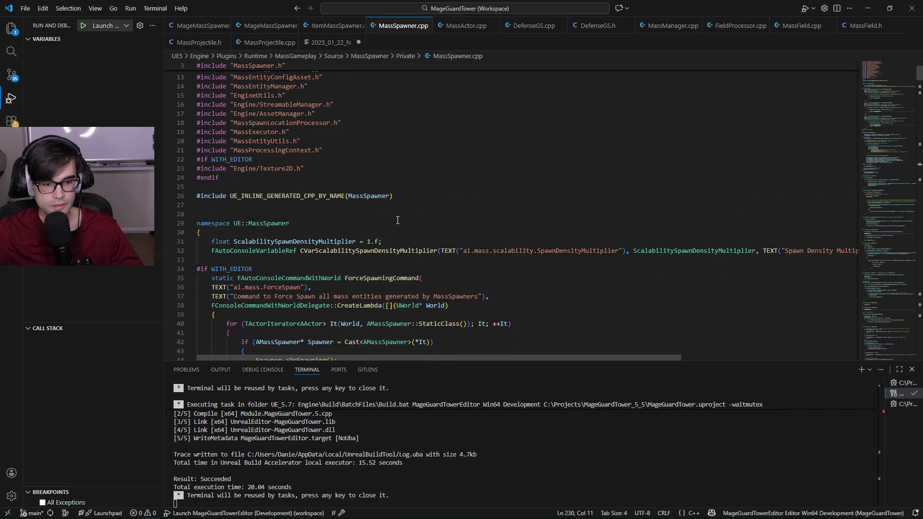
{"action": "key", "text": "ctrl+shift+f"}
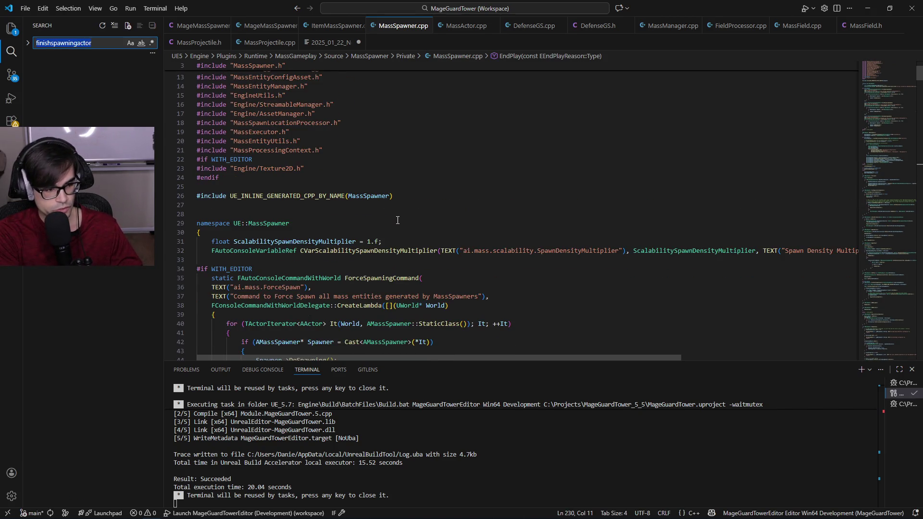
{"action": "type", "text": "spawnsepl"}
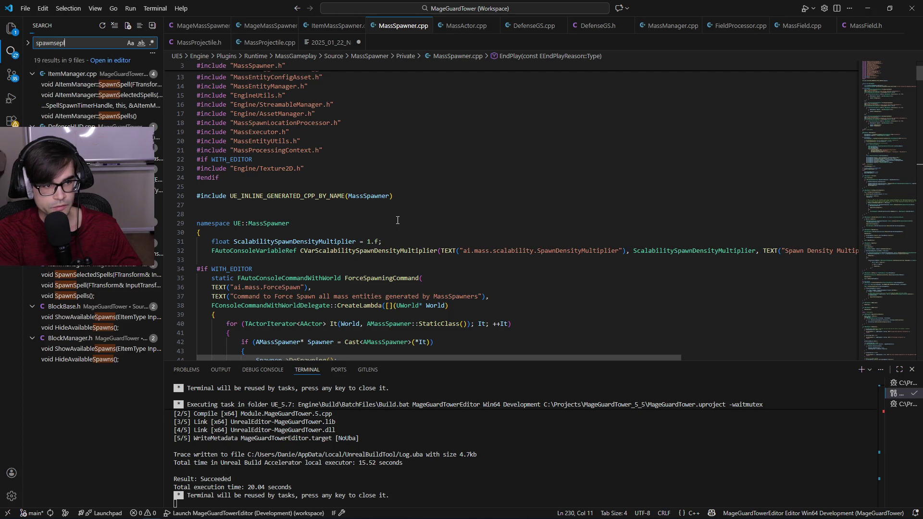
{"action": "type", "text": "pells"}
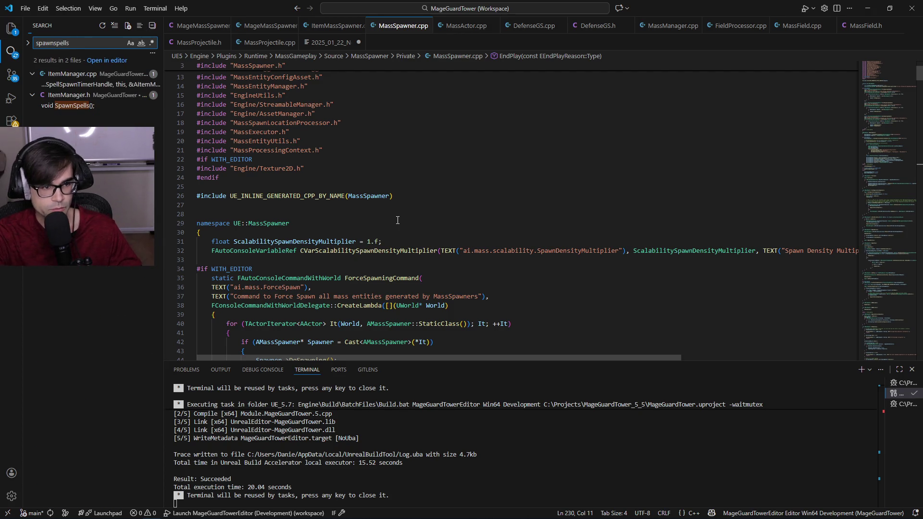
Change SpellSpawnRate(0.3f) to 0.1f in ItemManager.cpp, save, and recompile with Live Coding (Ctrl+Alt+F11).
{"action": "left_click", "coordinate": [92, 84]}
{"action": "scroll", "coordinate": [497, 325], "scroll_direction": "up", "scroll_amount": 20}
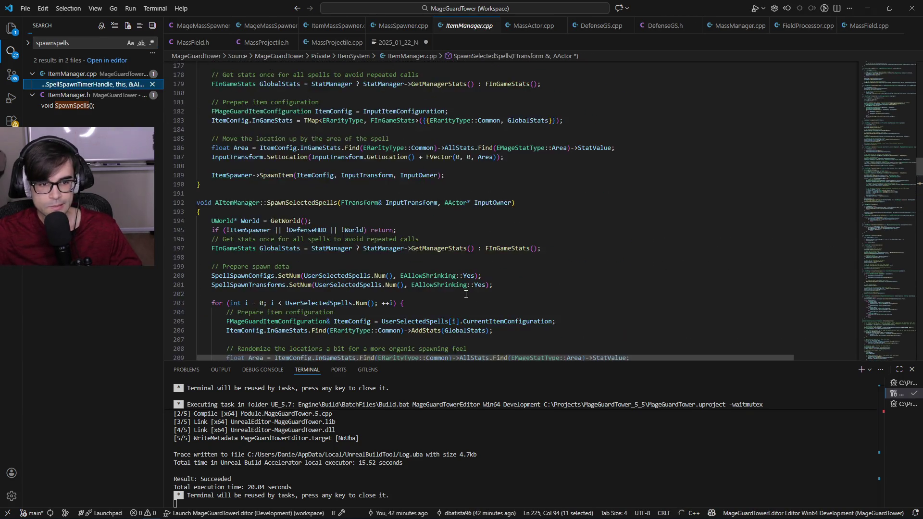
{"action": "scroll", "coordinate": [466, 291], "scroll_direction": "up", "scroll_amount": 20}
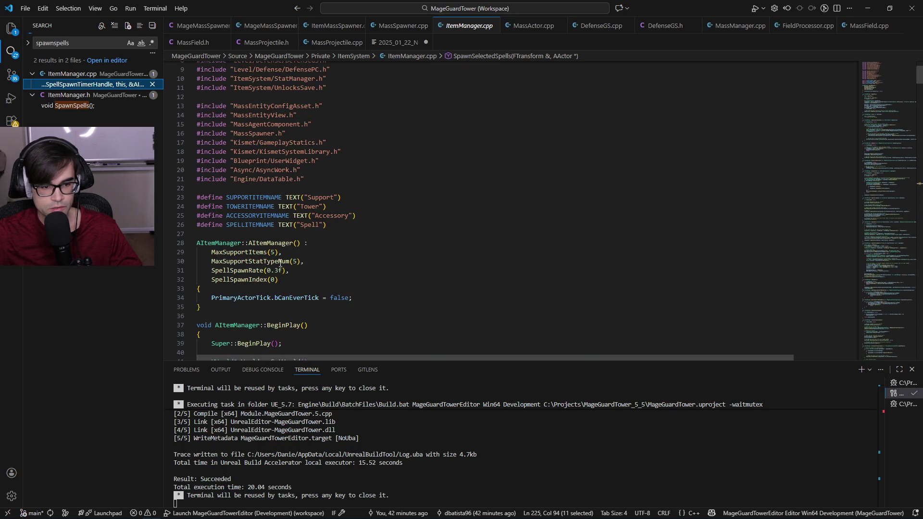
{"action": "left_click", "coordinate": [278, 269]}
{"action": "key", "text": "BackSpace"}
{"action": "type", "text": "1"}
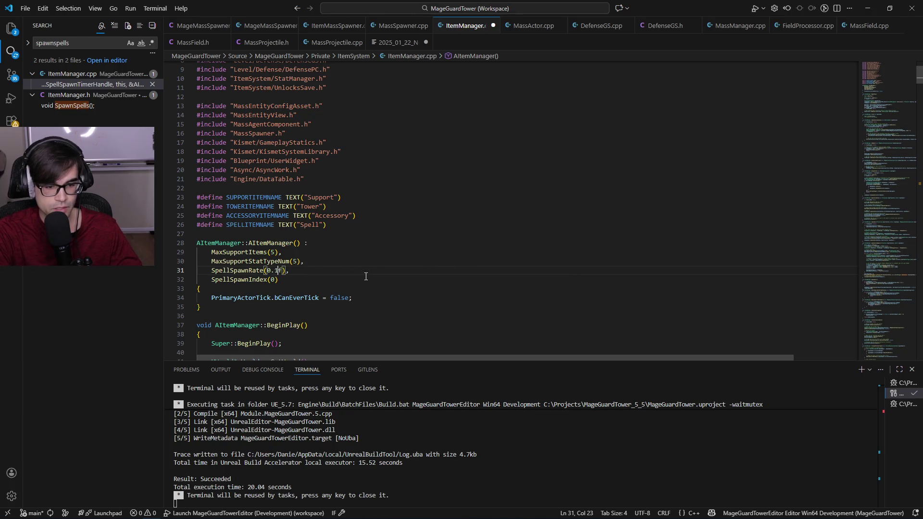
{"action": "key", "text": "ctrl+s"}
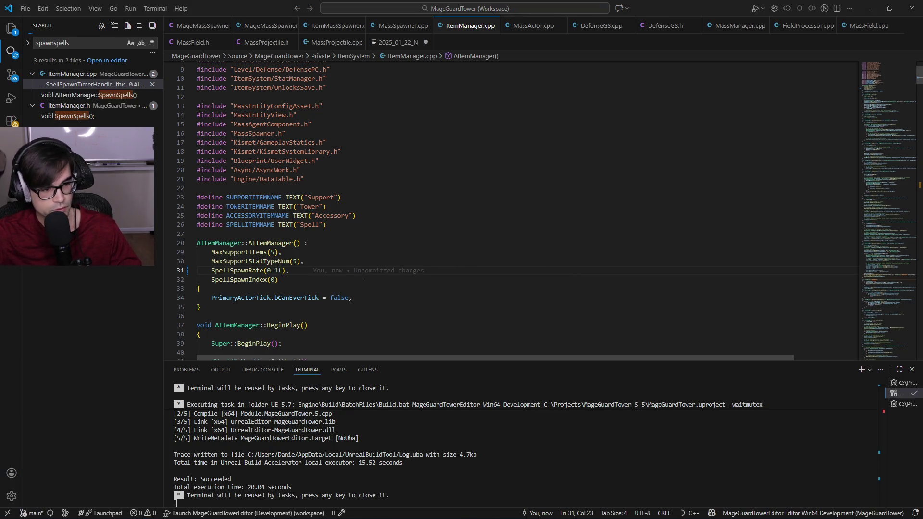
{"action": "key", "text": "alt+Tab"}
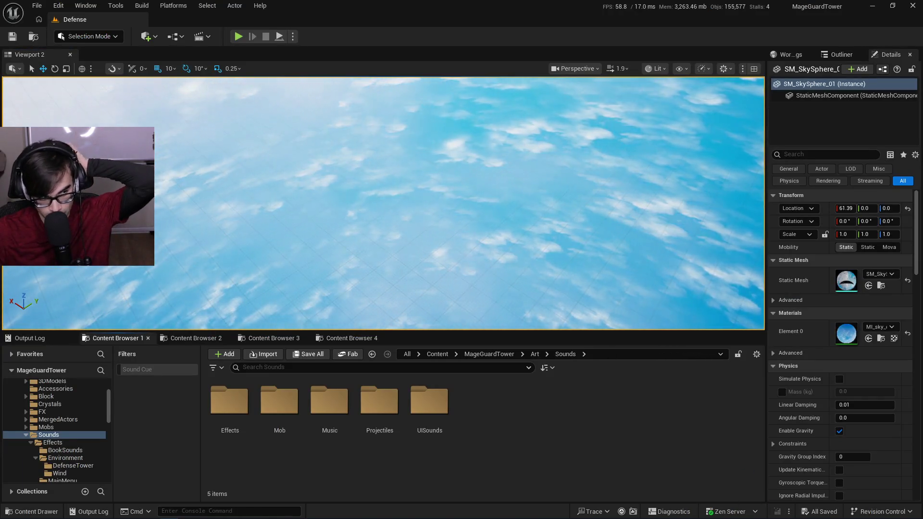
{"action": "key", "text": "ctrl+alt+F11"}
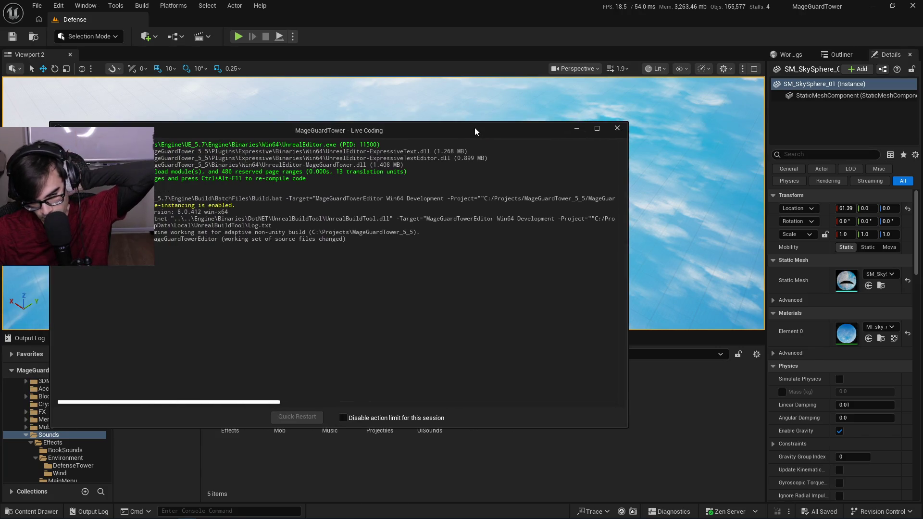
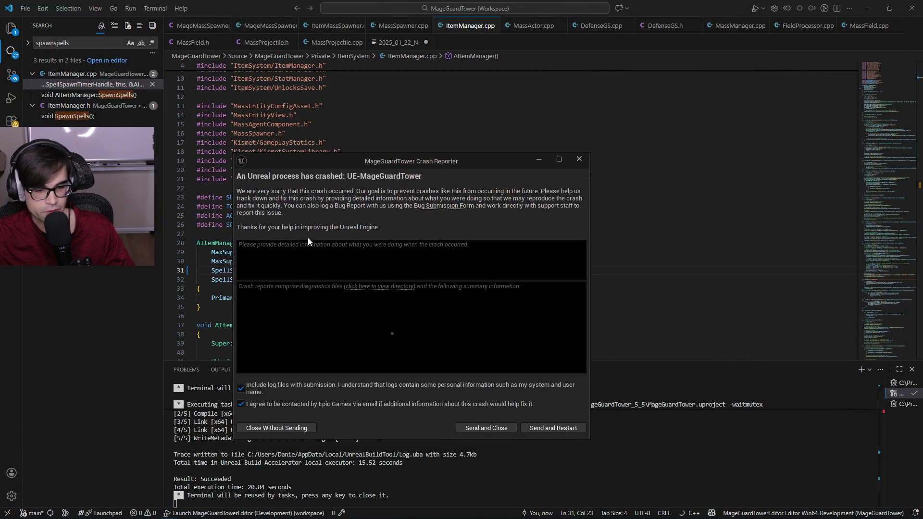
Close the Unreal crash report without sending and rebuild MageGuardTowerEditor Win64 Development.
{"action": "left_click", "coordinate": [290, 429]}
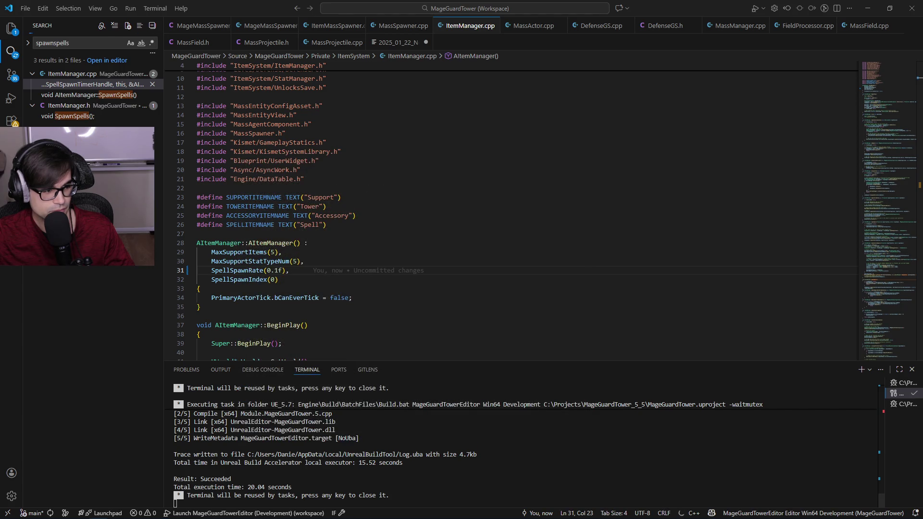
{"action": "left_click", "coordinate": [412, 352]}
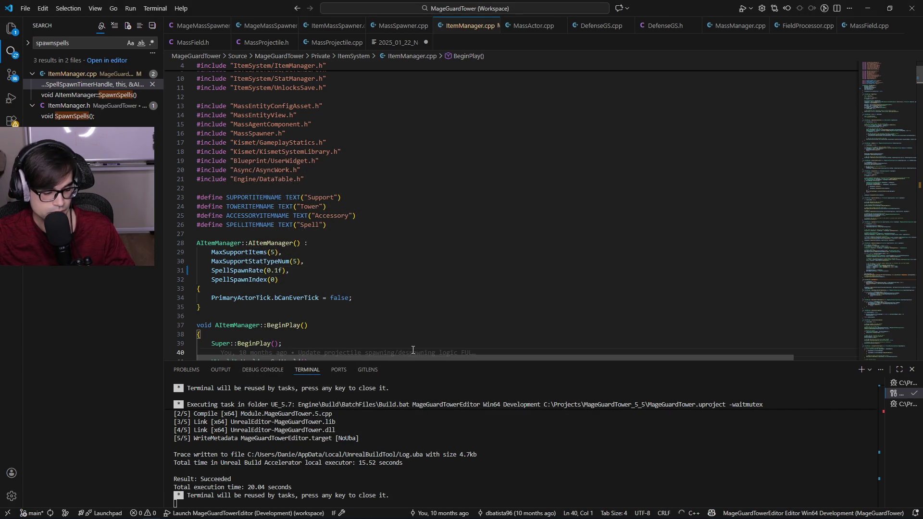
{"action": "key", "text": "ctrl+shift+b"}
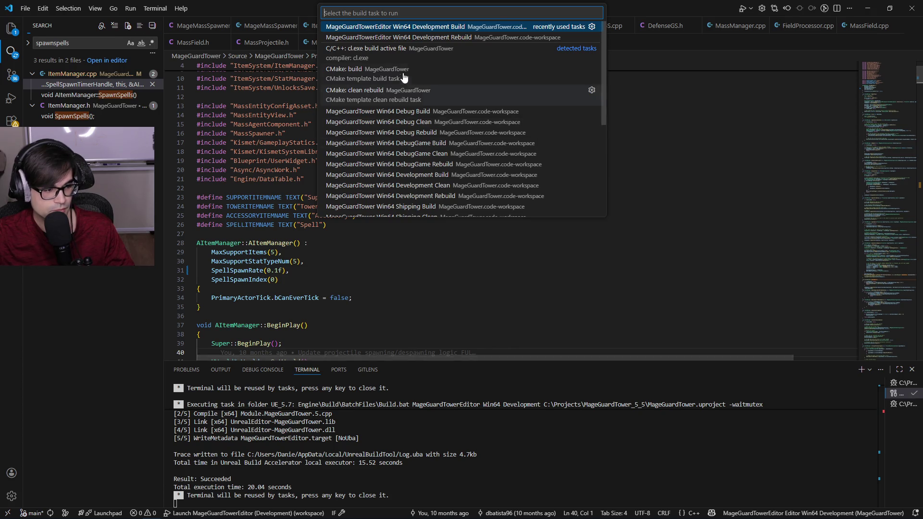
{"action": "left_click", "coordinate": [410, 27]}
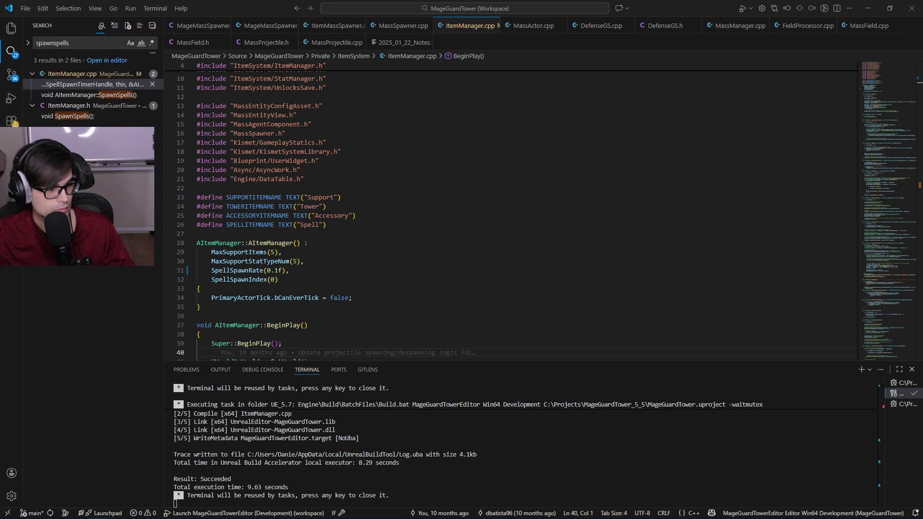
{"action": "left_click", "coordinate": [414, 279]}
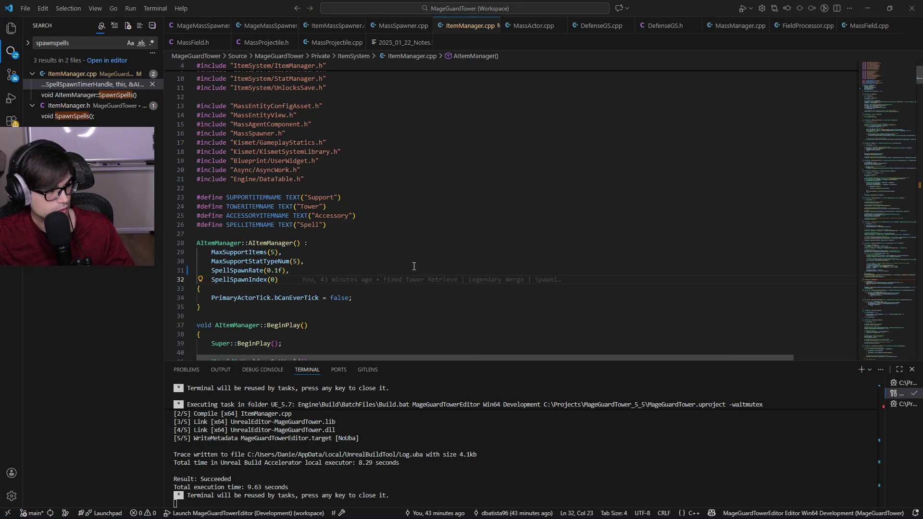
{"action": "key", "text": "alt+Tab"}
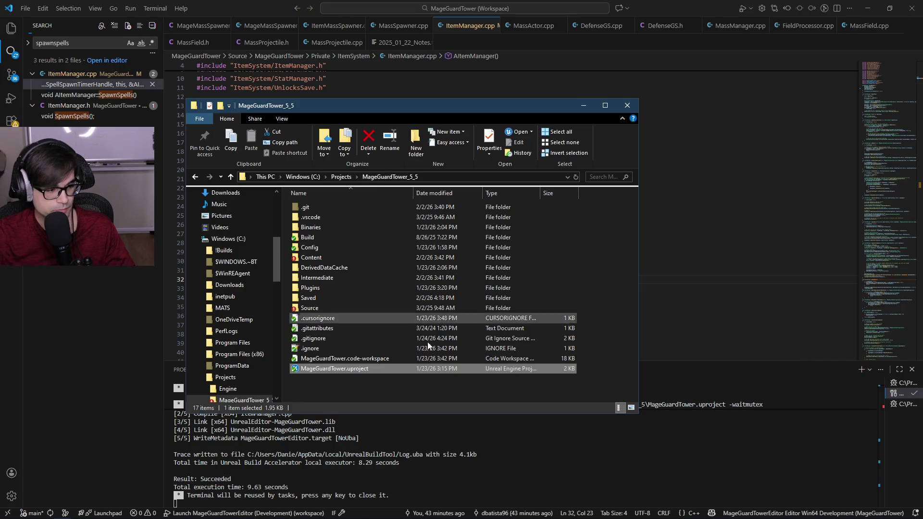
{"action": "left_click", "coordinate": [583, 105]}
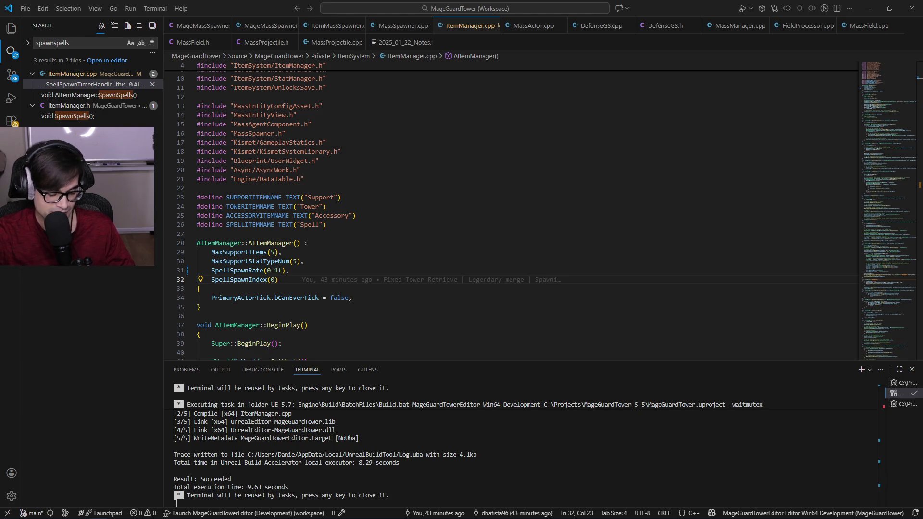
{"action": "key", "text": "alt+Tab"}
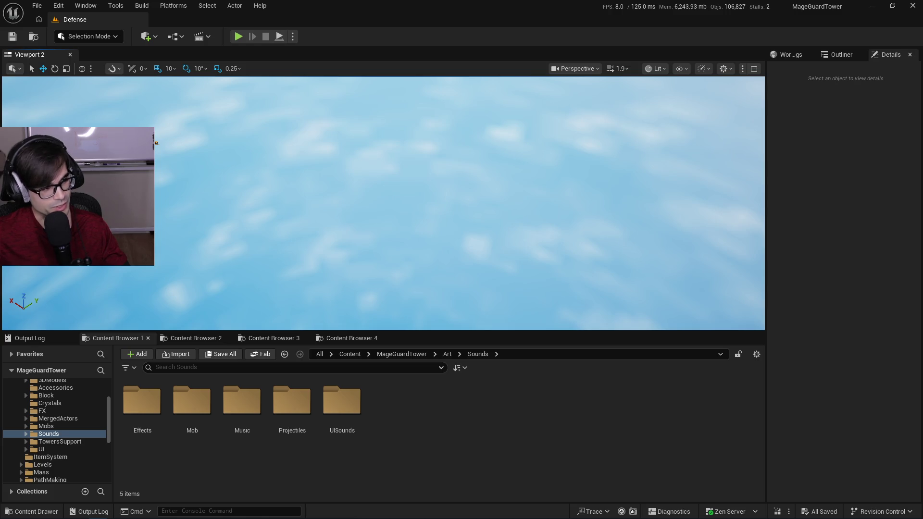
Bring up Unreal Editor on the Defense level with Art/Sounds shown in the Content Browser.
{"action": "left_click_drag", "start_coordinate": [0, 88], "coordinate": [0, 93]}
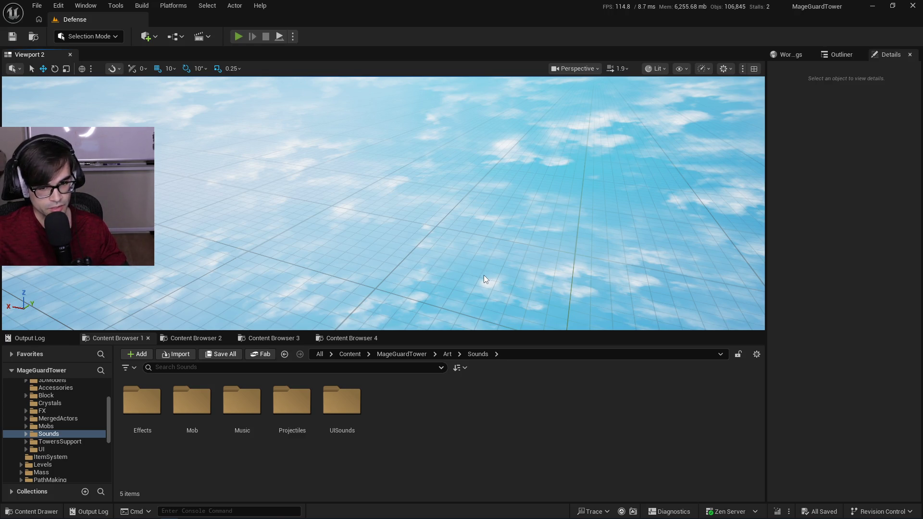
{"action": "key", "text": "alt+p"}
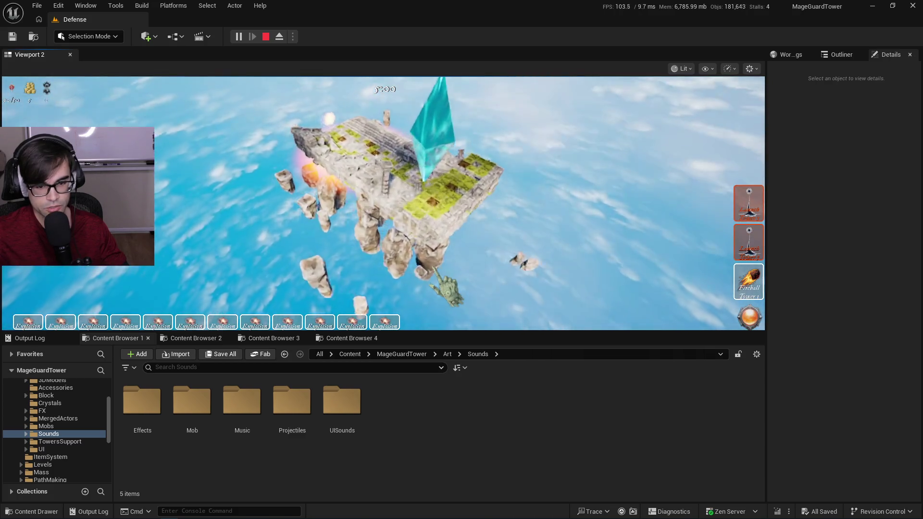
{"action": "left_click", "coordinate": [319, 323]}
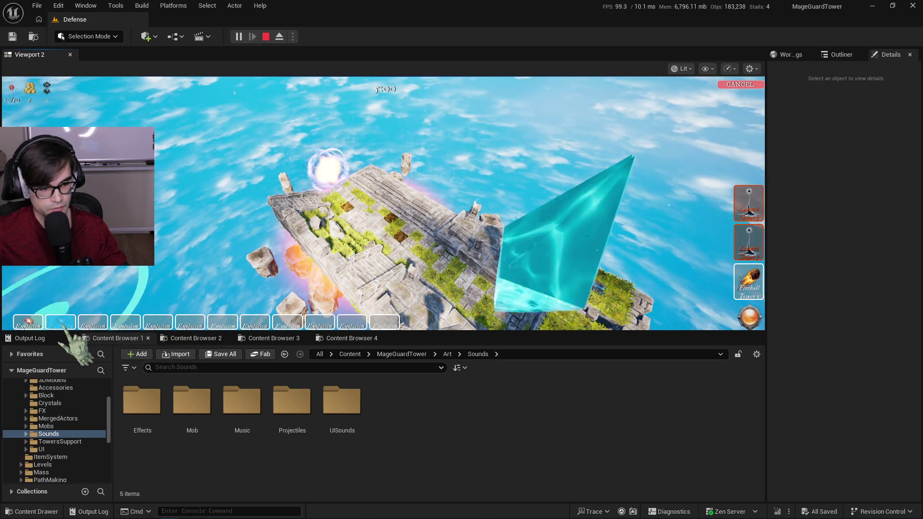
{"action": "left_click", "coordinate": [384, 231]}
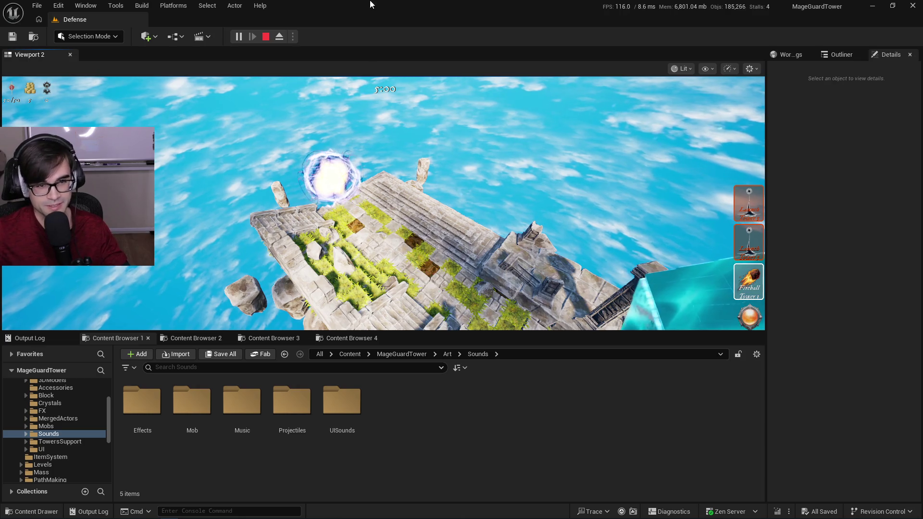
{"action": "left_click", "coordinate": [266, 37]}
{"action": "left_click", "coordinate": [240, 36]}
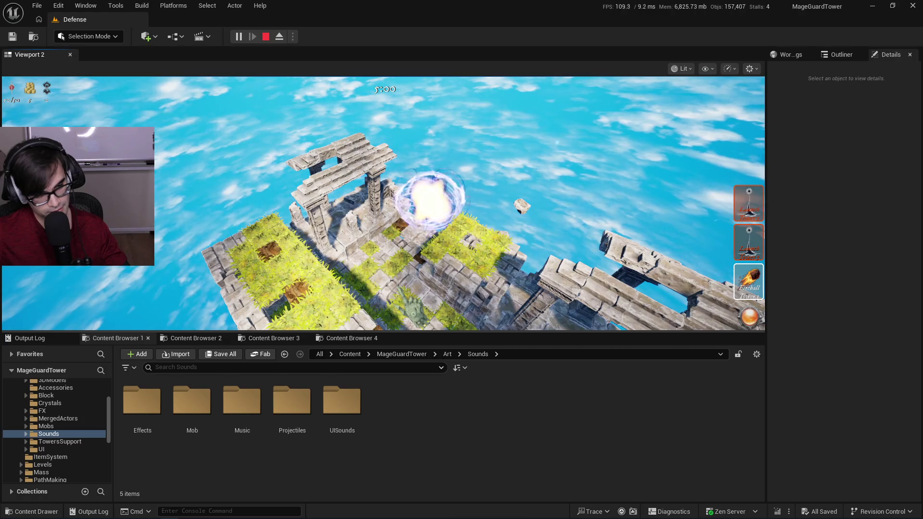
{"action": "key", "text": "Escape"}
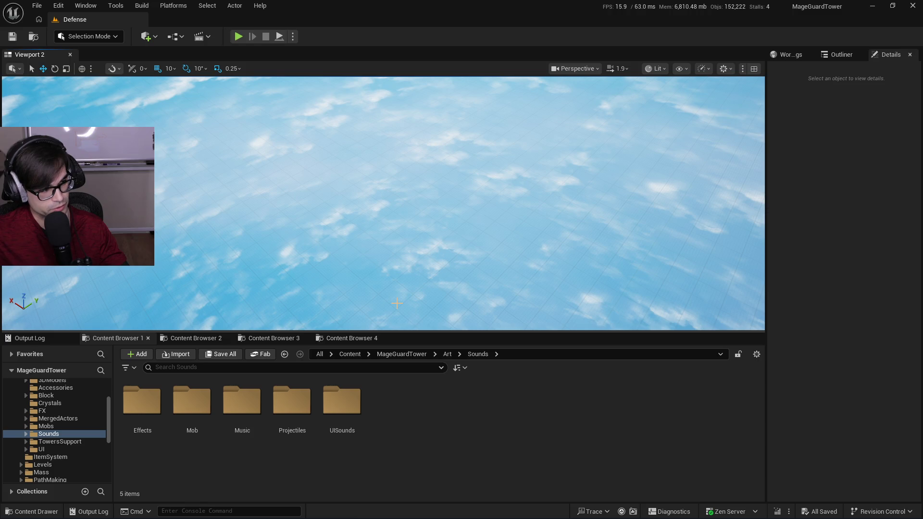
Change SpellSpawnRate(0.1f) to SpellSpawnRate(0.2f) on line 31 of ItemManager.cpp.
{"action": "key", "text": "alt+Tab"}
{"action": "mouse_move", "coordinate": [287, 276]}
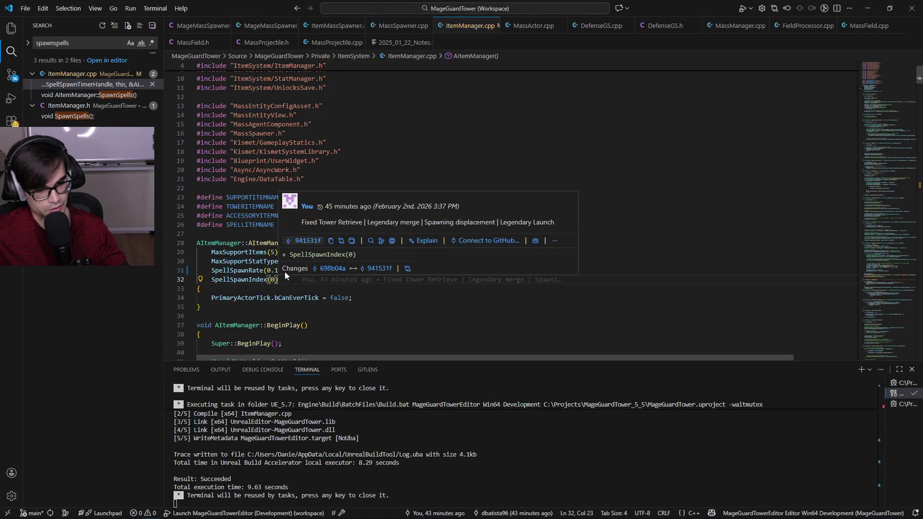
{"action": "key", "text": "Up"}
{"action": "mouse_move", "coordinate": [324, 269]}
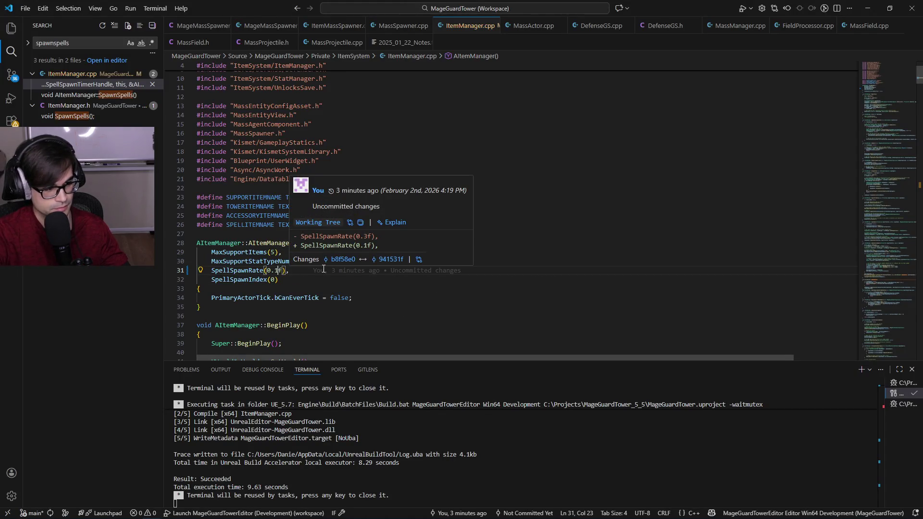
{"action": "key", "text": "BackSpace"}
{"action": "type", "text": "2"}
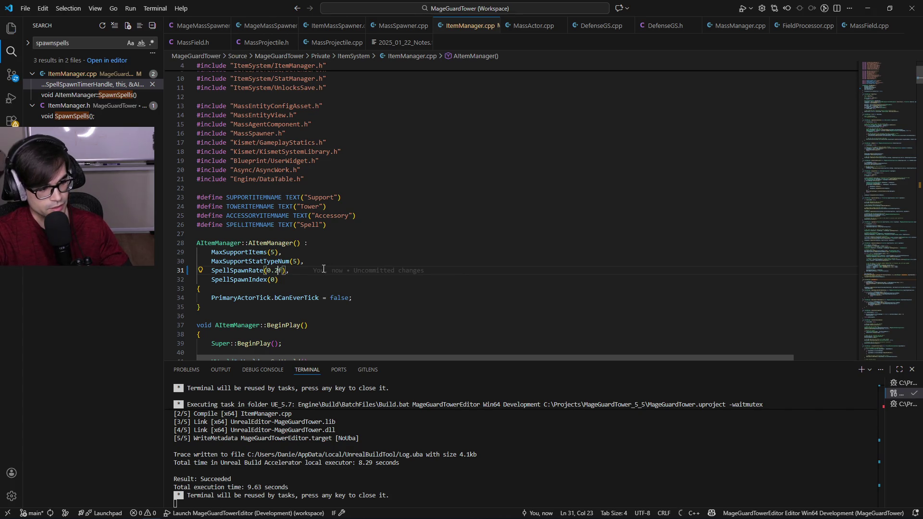
{"action": "key", "text": "alt+Tab"}
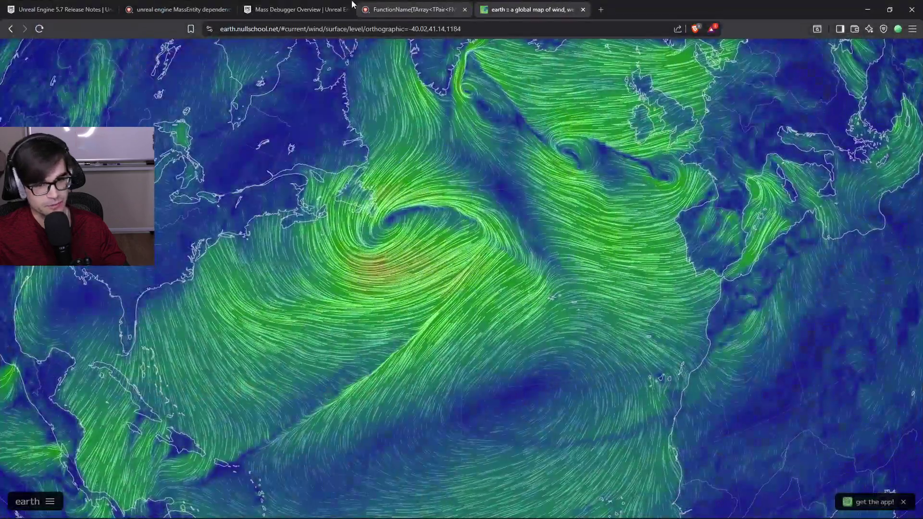
Search 'rumble packs n64' in a new tab and open the first Amazon Rumble Pak result.
{"action": "key", "text": "ctrl+t"}
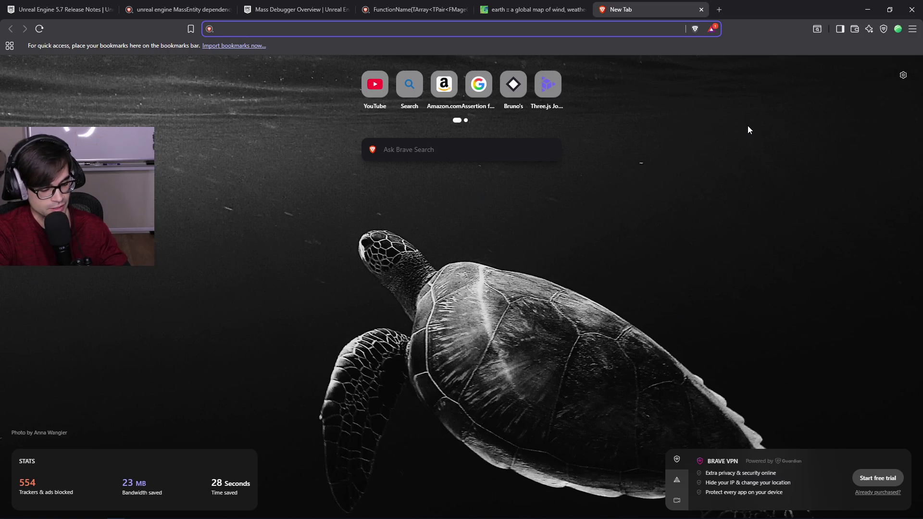
{"action": "type", "text": "rumble packsn64"}
{"action": "key", "text": "Return"}
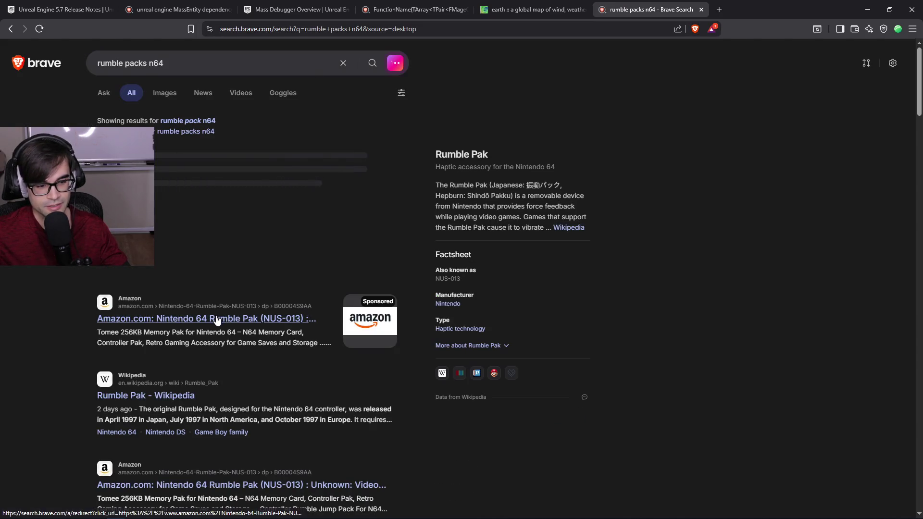
{"action": "middle_click", "coordinate": [289, 319]}
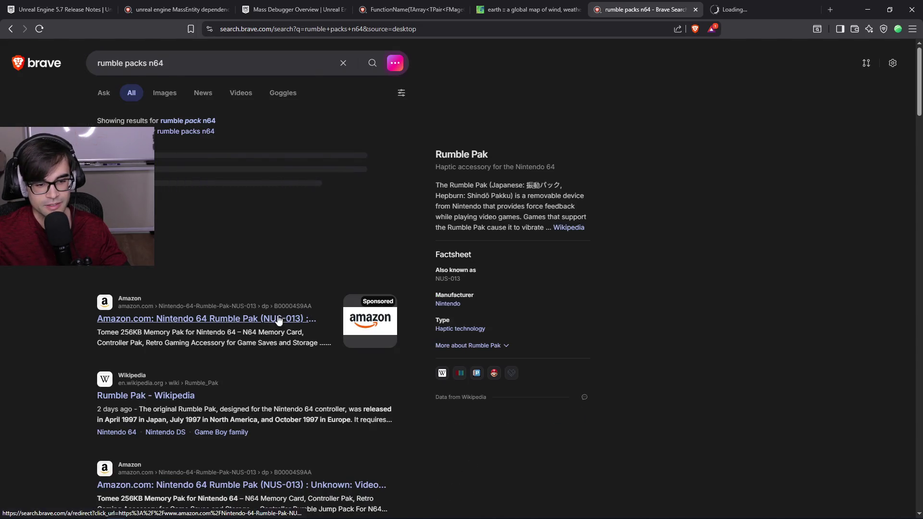
{"action": "left_click", "coordinate": [763, 8]}
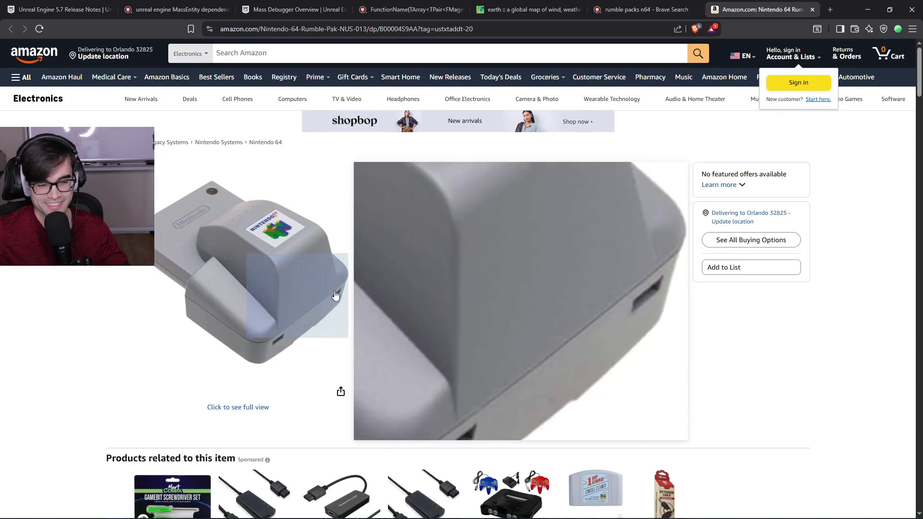
Read the Rumble Pak reviews, highlighting sentences about rumble strength and the closing recommendation.
{"action": "scroll", "coordinate": [546, 442], "scroll_direction": "down", "scroll_amount": 4}
{"action": "scroll", "coordinate": [546, 395], "scroll_direction": "up", "scroll_amount": 4}
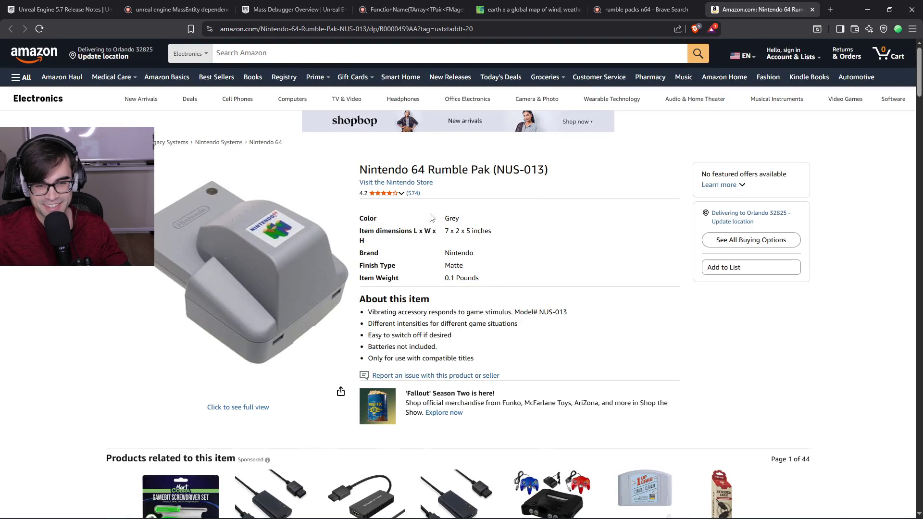
{"action": "left_click_drag", "start_coordinate": [549, 175], "coordinate": [354, 177]}
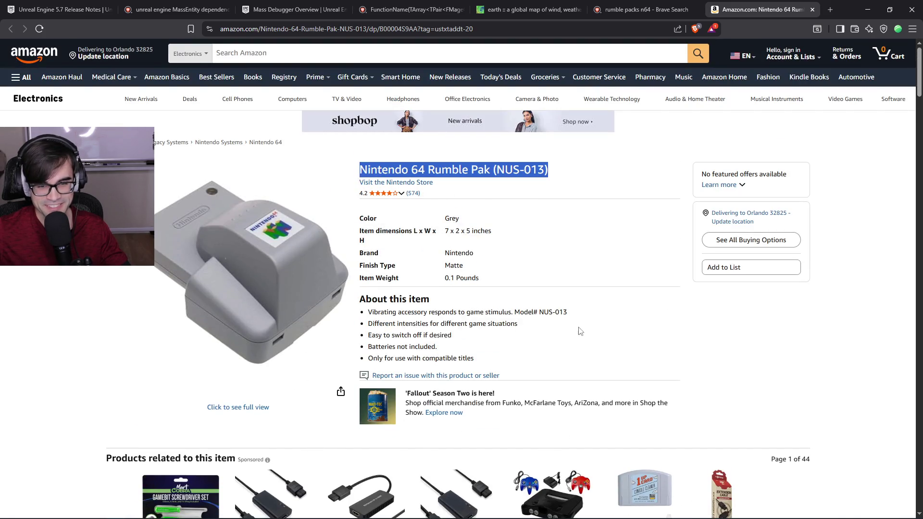
{"action": "scroll", "coordinate": [573, 329], "scroll_direction": "down", "scroll_amount": 20}
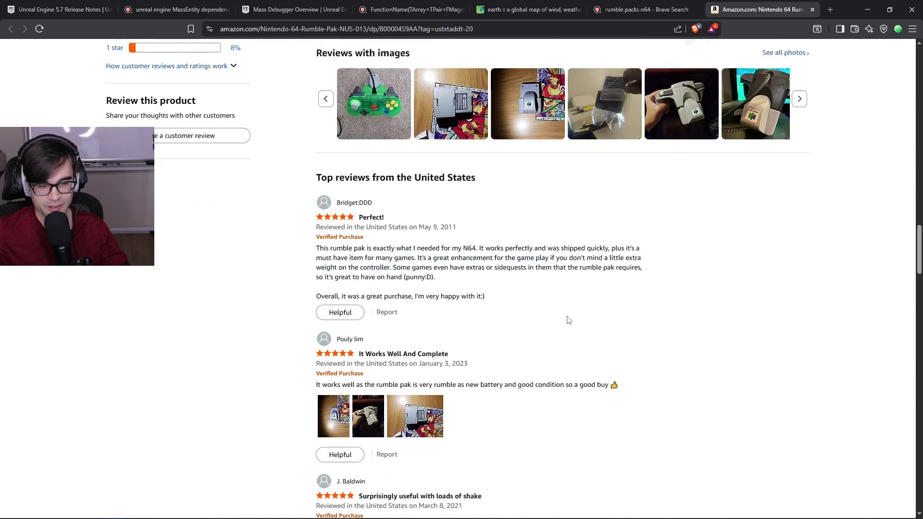
{"action": "mouse_move", "coordinate": [322, 247]}
{"action": "left_mouse_down"}
{"action": "mouse_move", "coordinate": [392, 260]}
{"action": "mouse_move", "coordinate": [625, 249]}
{"action": "mouse_move", "coordinate": [443, 258]}
{"action": "mouse_move", "coordinate": [640, 268]}
{"action": "mouse_move", "coordinate": [502, 276]}
{"action": "left_mouse_up"}
{"action": "left_click_drag", "start_coordinate": [393, 384], "coordinate": [556, 384]}
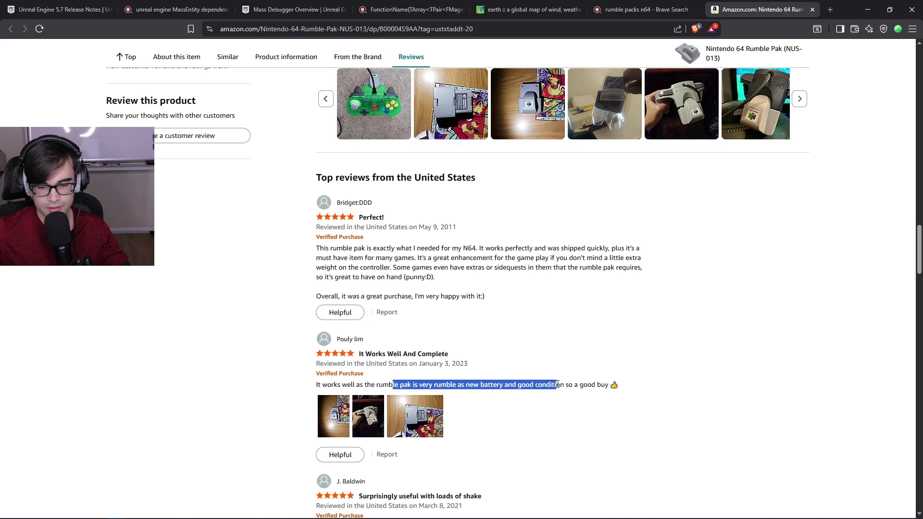
{"action": "scroll", "coordinate": [547, 384], "scroll_direction": "down", "scroll_amount": 4}
{"action": "mouse_move", "coordinate": [357, 336]}
{"action": "left_mouse_down"}
{"action": "mouse_move", "coordinate": [590, 336]}
{"action": "mouse_move", "coordinate": [406, 368]}
{"action": "mouse_move", "coordinate": [427, 382]}
{"action": "mouse_move", "coordinate": [416, 393]}
{"action": "mouse_move", "coordinate": [503, 396]}
{"action": "mouse_move", "coordinate": [475, 413]}
{"action": "left_mouse_up"}
{"action": "left_click", "coordinate": [426, 382]}
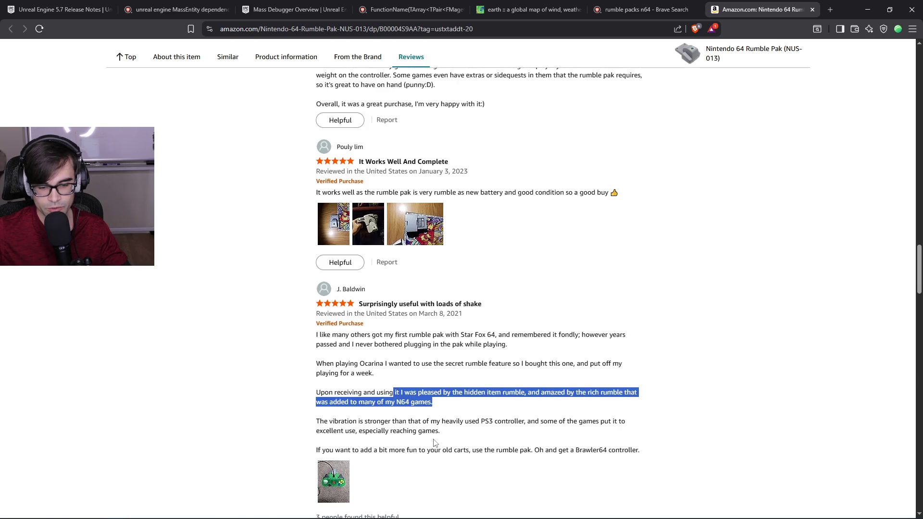
{"action": "mouse_move", "coordinate": [329, 424]}
{"action": "left_mouse_down"}
{"action": "mouse_move", "coordinate": [628, 423]}
{"action": "mouse_move", "coordinate": [445, 430]}
{"action": "left_mouse_up"}
{"action": "scroll", "coordinate": [511, 430], "scroll_direction": "down", "scroll_amount": 2}
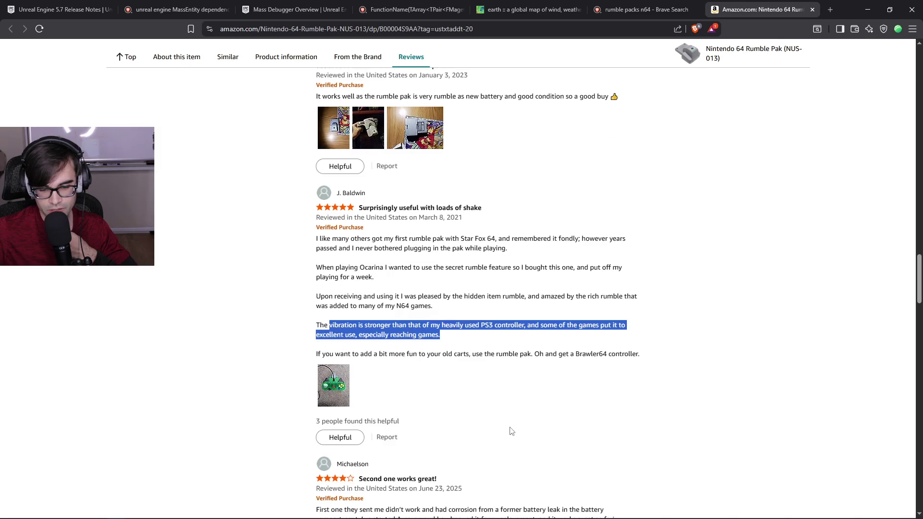
{"action": "left_click_drag", "start_coordinate": [362, 354], "coordinate": [628, 355]}
Scroll through the remaining product details (2 AAA batteries required) and close the Amazon page.
{"action": "scroll", "coordinate": [628, 358], "scroll_direction": "down", "scroll_amount": 2}
{"action": "scroll", "coordinate": [616, 352], "scroll_direction": "down", "scroll_amount": 2}
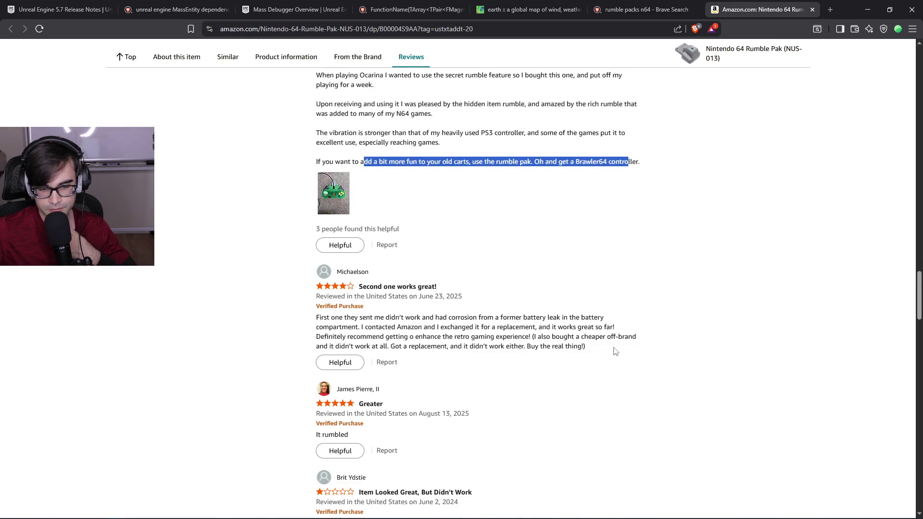
{"action": "scroll", "coordinate": [615, 352], "scroll_direction": "down", "scroll_amount": 2}
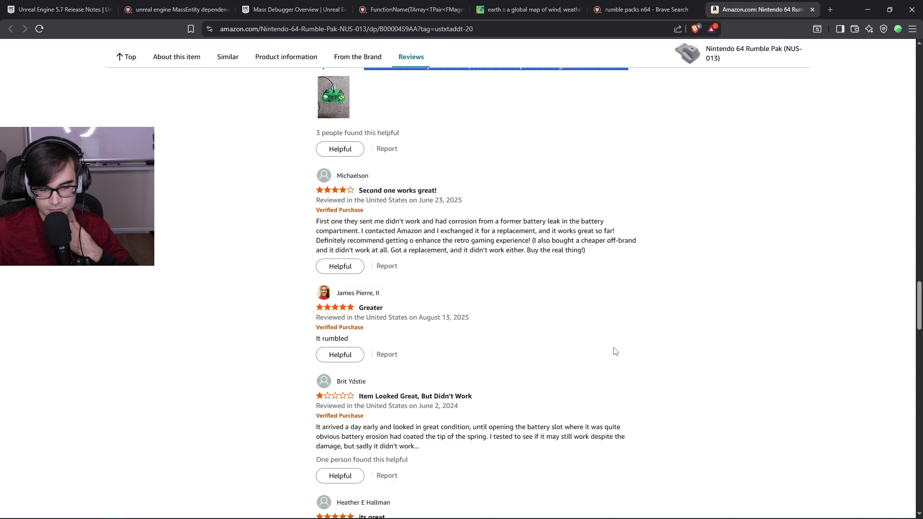
{"action": "scroll", "coordinate": [614, 352], "scroll_direction": "down", "scroll_amount": 3}
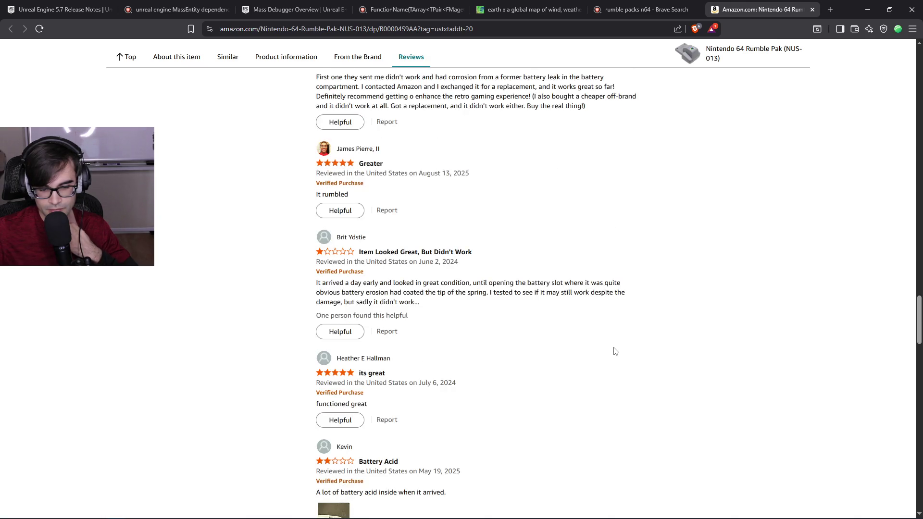
{"action": "scroll", "coordinate": [615, 351], "scroll_direction": "down", "scroll_amount": 2}
{"action": "scroll", "coordinate": [615, 352], "scroll_direction": "down", "scroll_amount": 1}
{"action": "scroll", "coordinate": [613, 350], "scroll_direction": "down", "scroll_amount": 1}
{"action": "scroll", "coordinate": [610, 347], "scroll_direction": "down", "scroll_amount": 5}
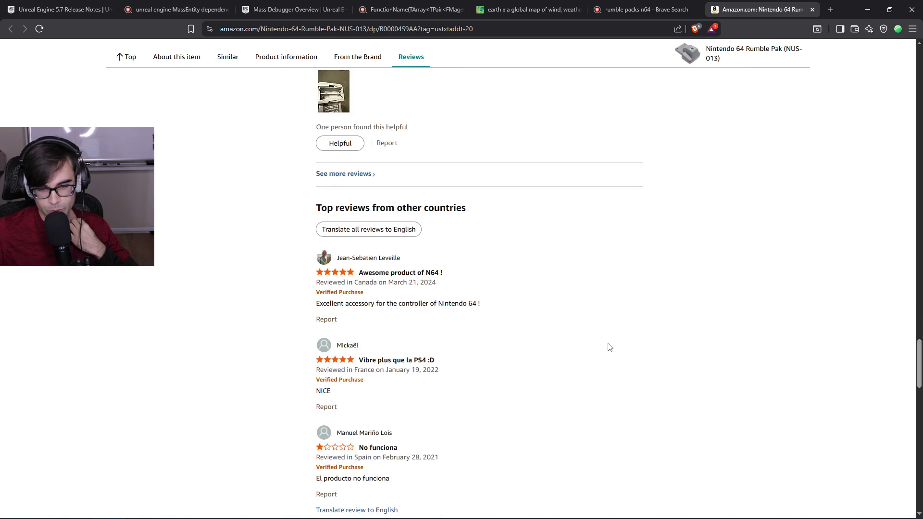
{"action": "scroll", "coordinate": [609, 347], "scroll_direction": "down", "scroll_amount": 5}
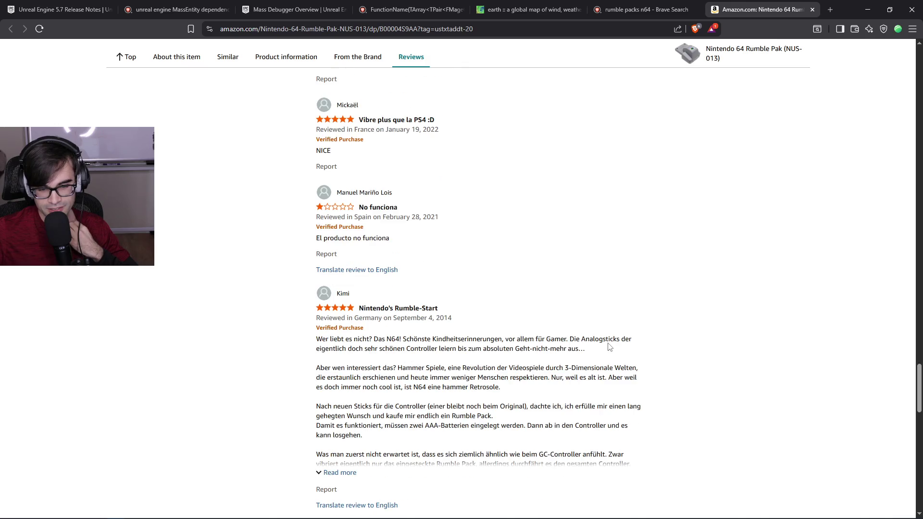
{"action": "scroll", "coordinate": [608, 343], "scroll_direction": "down", "scroll_amount": 10}
{"action": "scroll", "coordinate": [605, 344], "scroll_direction": "up", "scroll_amount": 17}
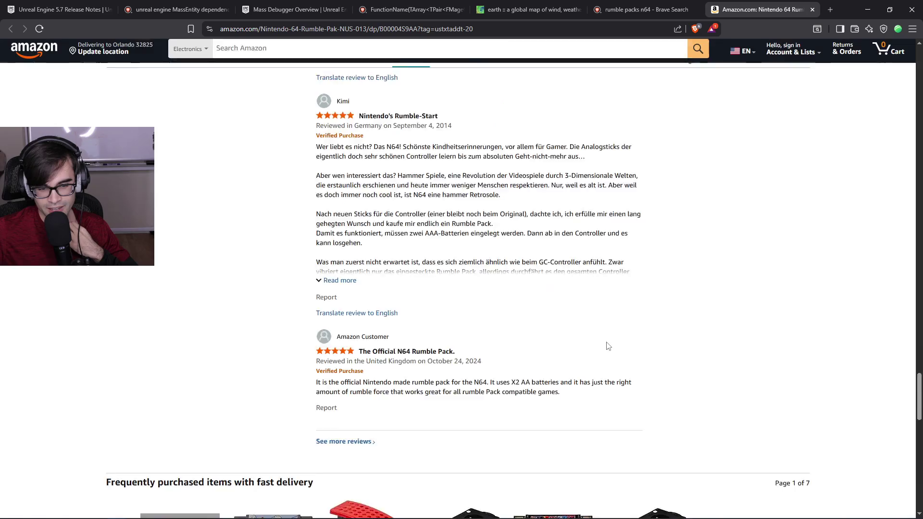
{"action": "scroll", "coordinate": [603, 345], "scroll_direction": "up", "scroll_amount": 20}
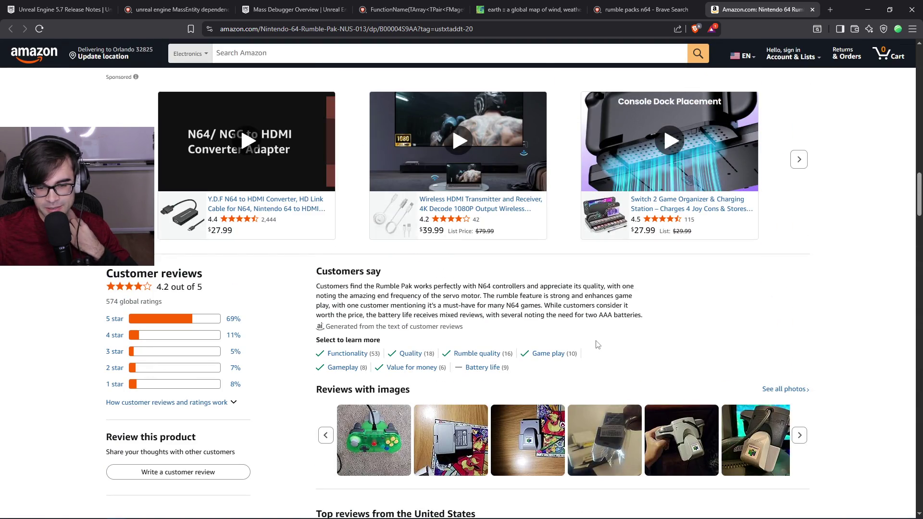
{"action": "scroll", "coordinate": [597, 345], "scroll_direction": "down", "scroll_amount": 4}
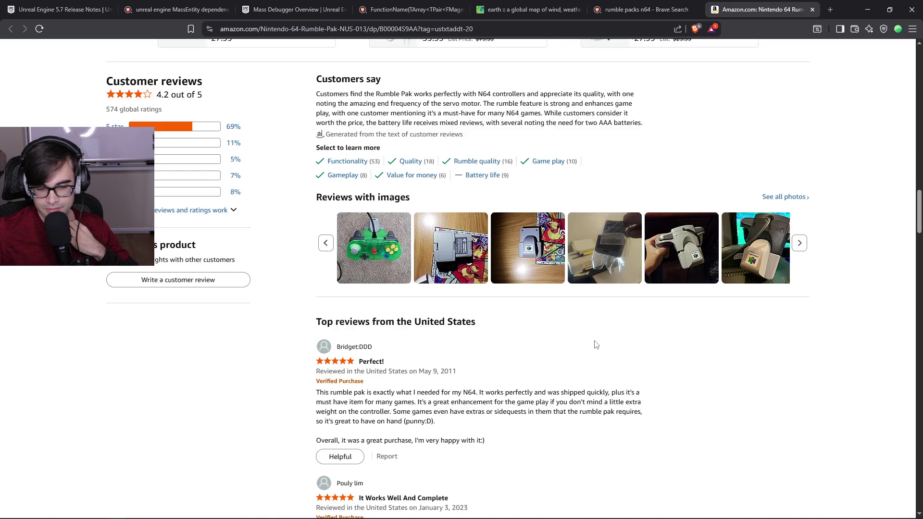
{"action": "scroll", "coordinate": [596, 344], "scroll_direction": "down", "scroll_amount": 4}
{"action": "scroll", "coordinate": [589, 335], "scroll_direction": "up", "scroll_amount": 11}
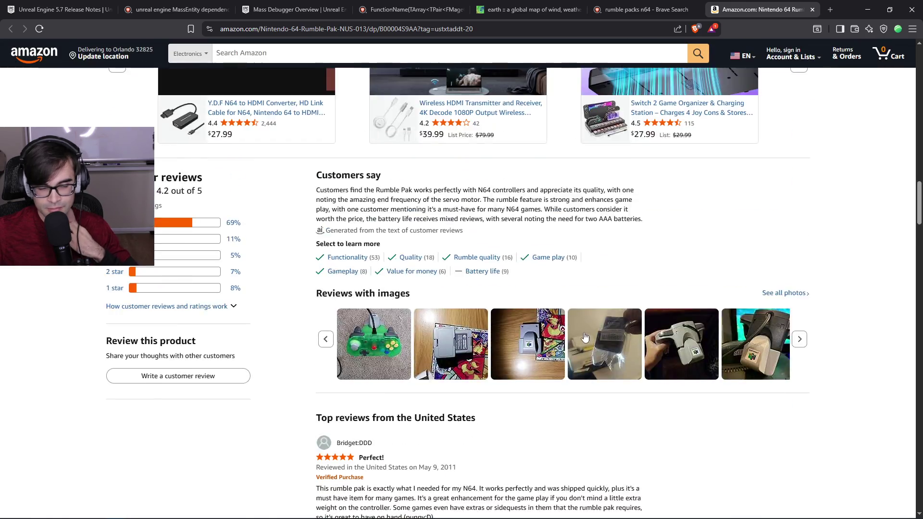
{"action": "scroll", "coordinate": [578, 338], "scroll_direction": "up", "scroll_amount": 5}
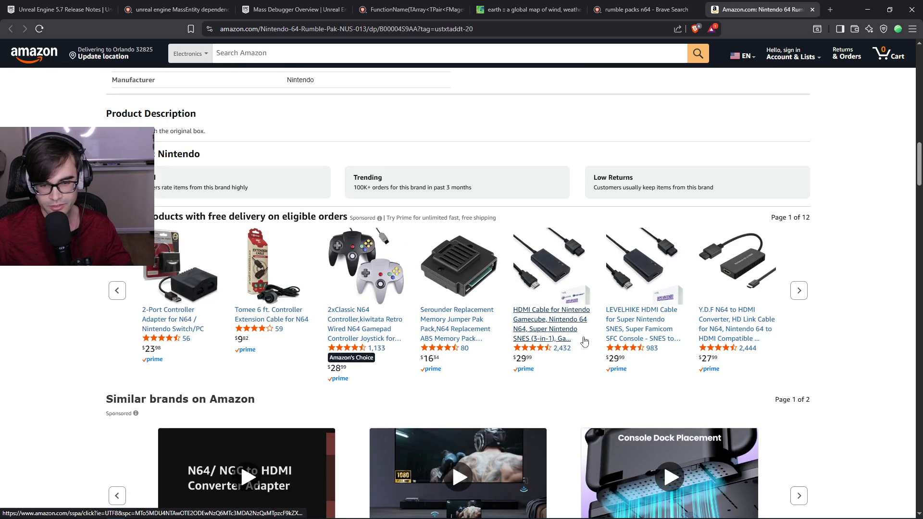
{"action": "scroll", "coordinate": [578, 338], "scroll_direction": "down", "scroll_amount": 4}
{"action": "scroll", "coordinate": [680, 347], "scroll_direction": "up", "scroll_amount": 5}
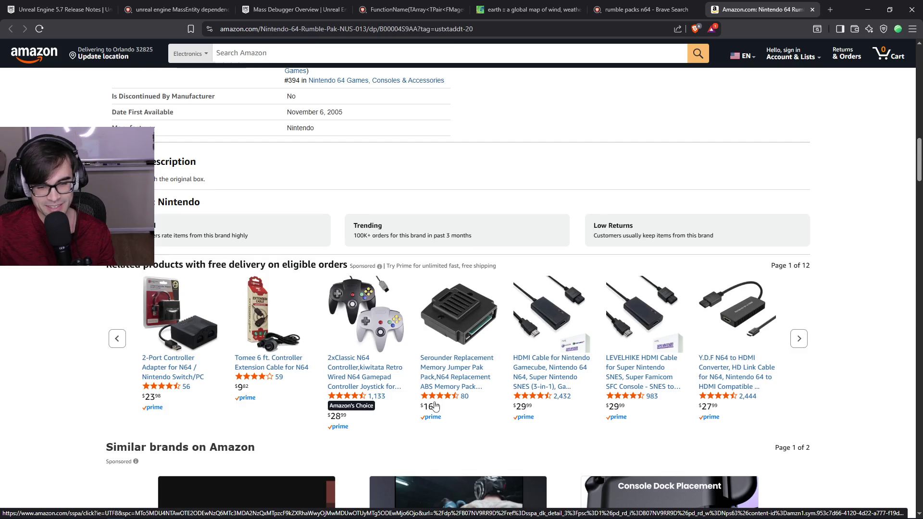
{"action": "scroll", "coordinate": [435, 406], "scroll_direction": "up", "scroll_amount": 10}
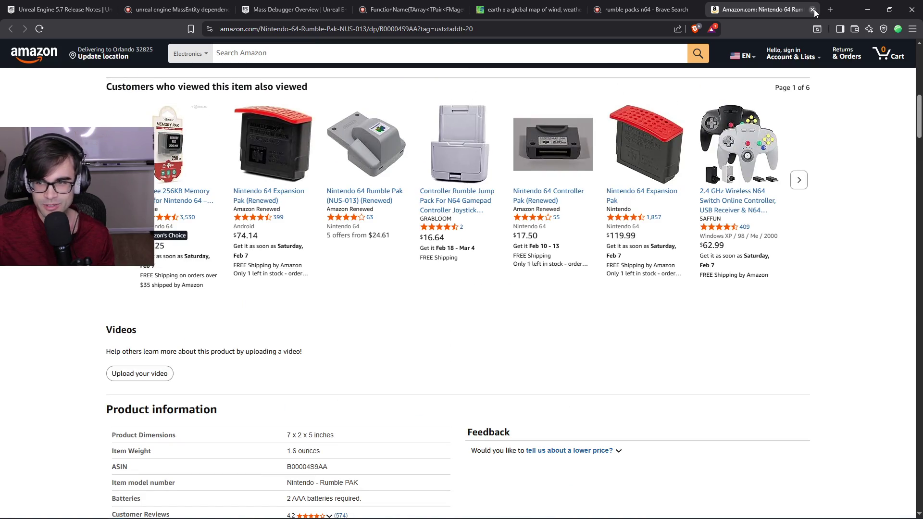
{"action": "left_click", "coordinate": [812, 10]}
Search 'car seats with built in vibration' and open the eBay Shiatsu massager listing.
{"action": "left_click", "coordinate": [720, 9]}
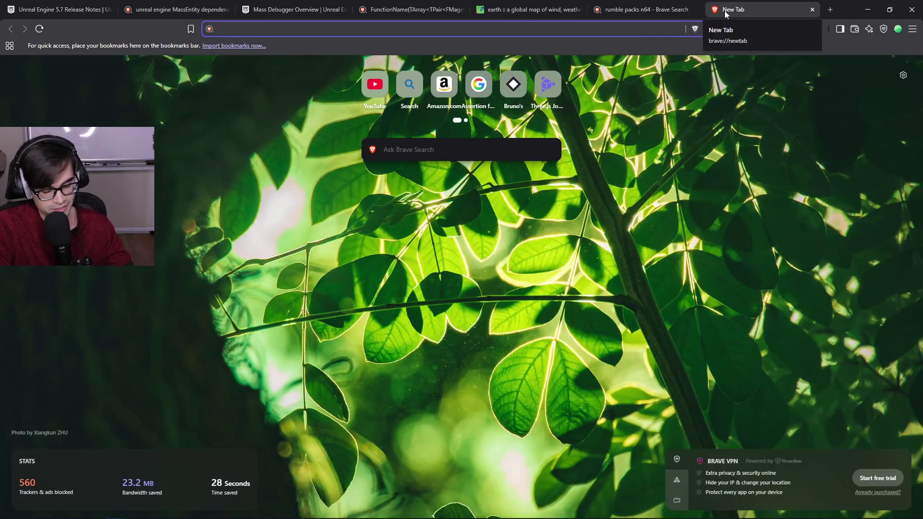
{"action": "type", "text": "car seat"}
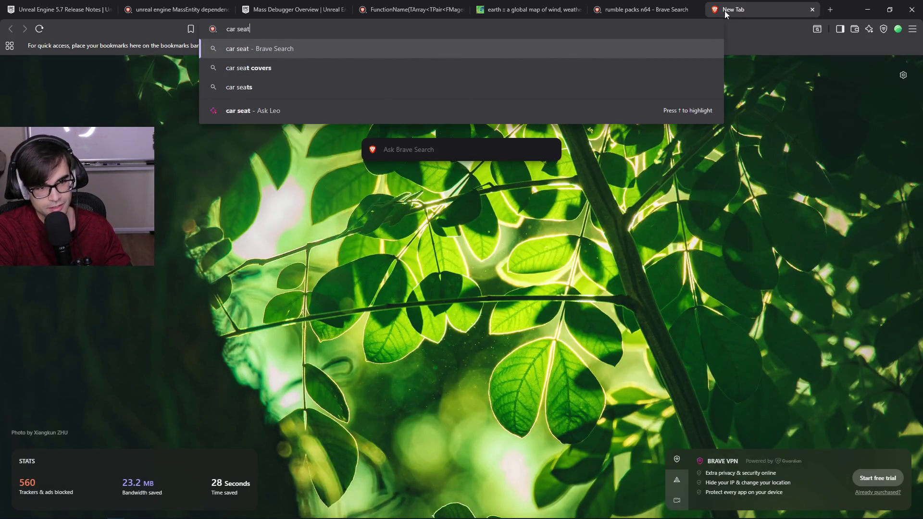
{"action": "type", "text": "s with built in "}
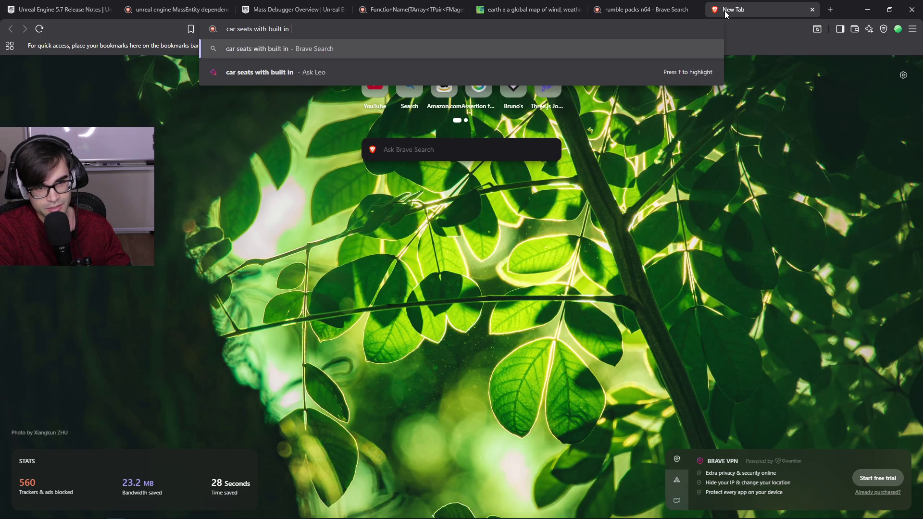
{"action": "type", "text": "vibration"}
{"action": "key", "text": "Return"}
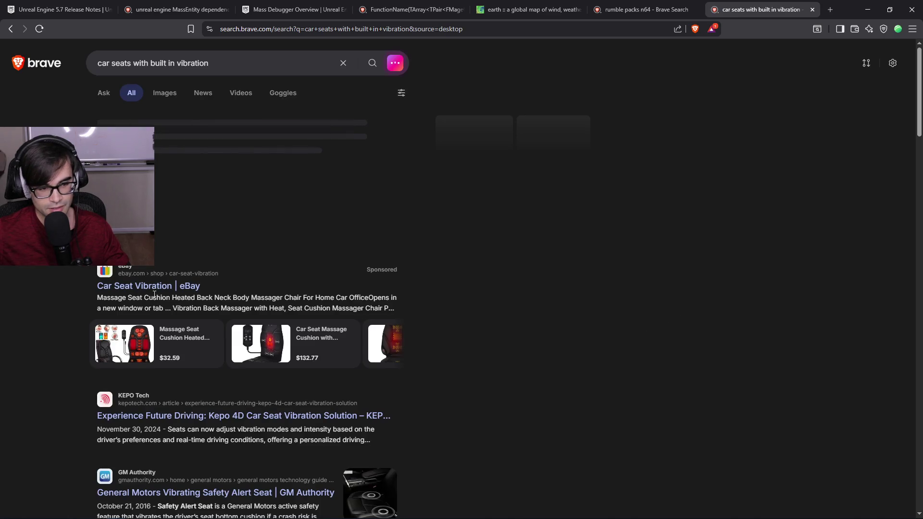
{"action": "middle_click", "coordinate": [129, 286]}
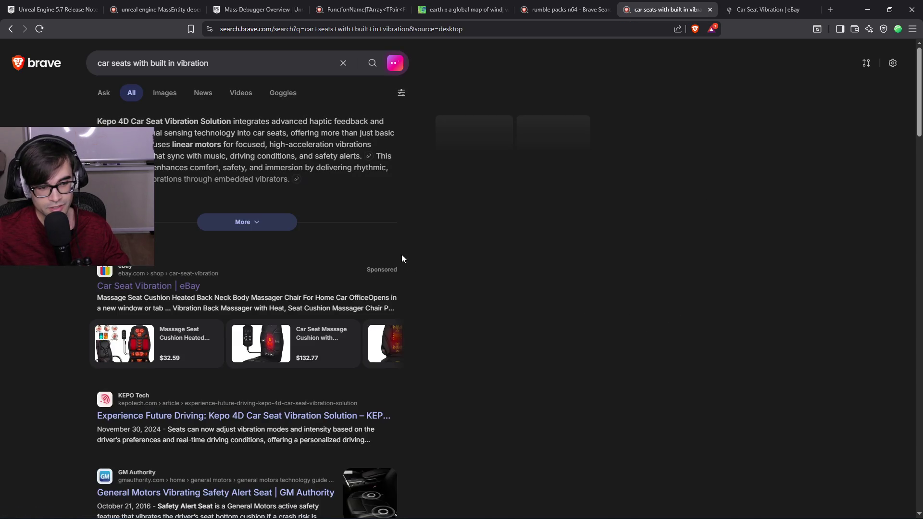
{"action": "left_click", "coordinate": [768, 10]}
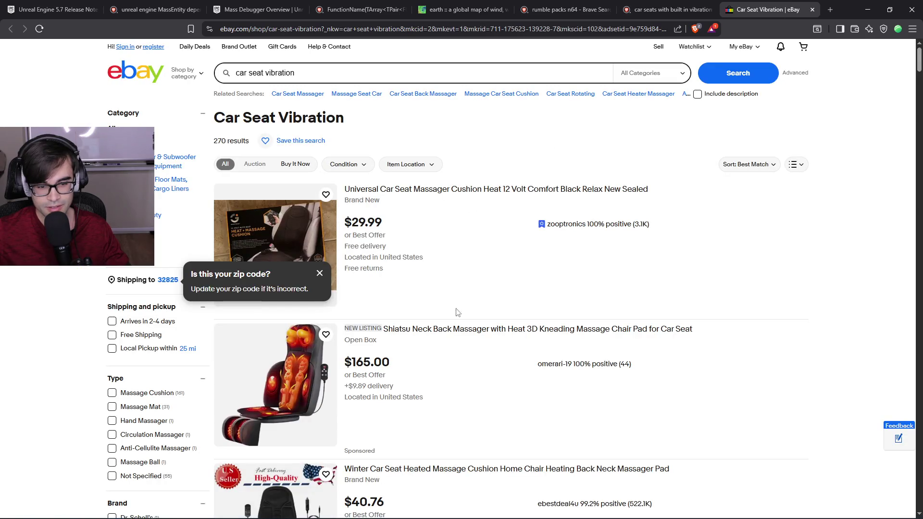
{"action": "middle_click", "coordinate": [513, 335]}
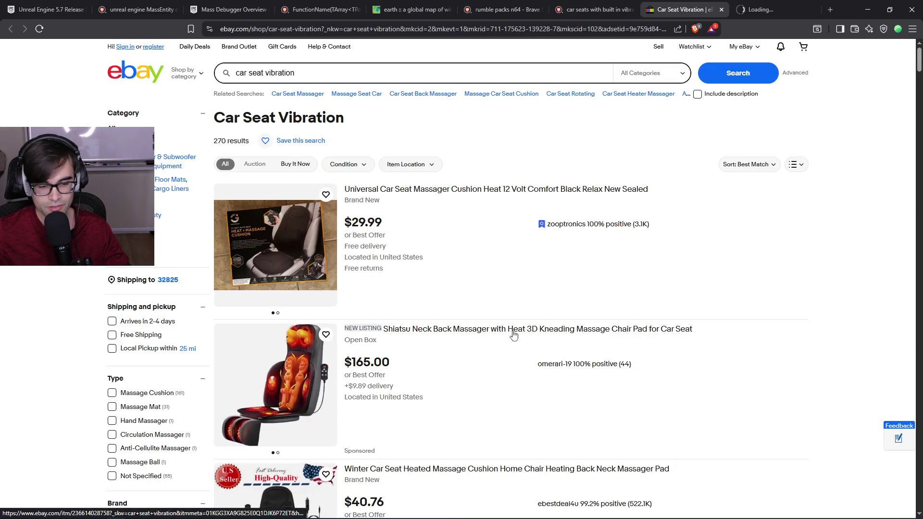
{"action": "left_click", "coordinate": [766, 10]}
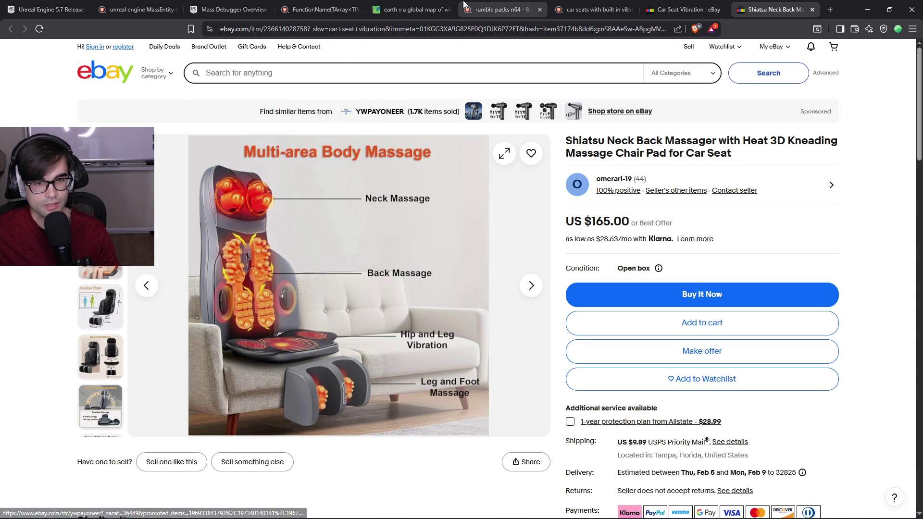
Close the massager listing, eBay results, car seat search and rumble packs search tabs.
{"action": "left_click", "coordinate": [812, 10]}
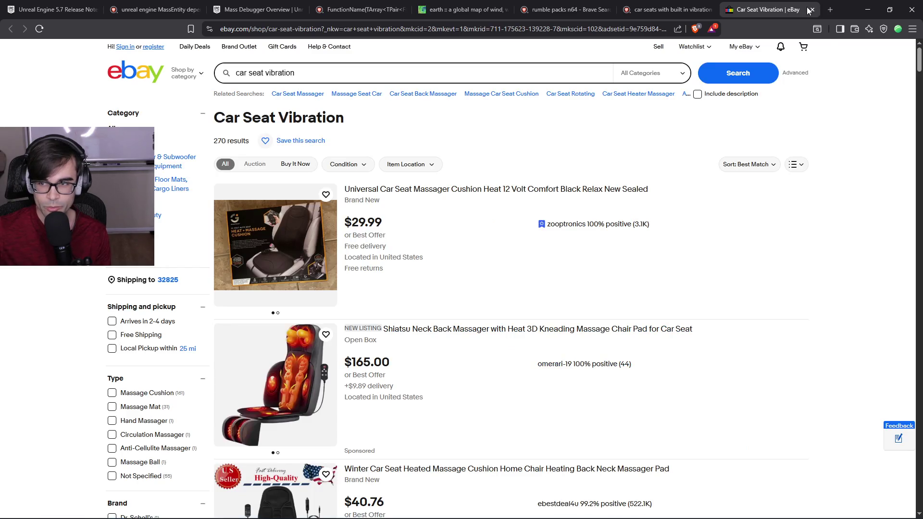
{"action": "left_click", "coordinate": [810, 10]}
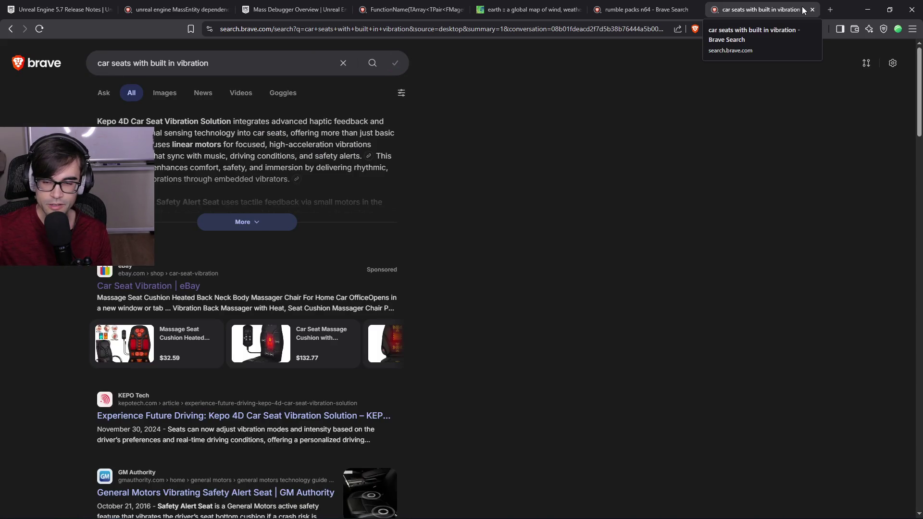
{"action": "left_click", "coordinate": [812, 10]}
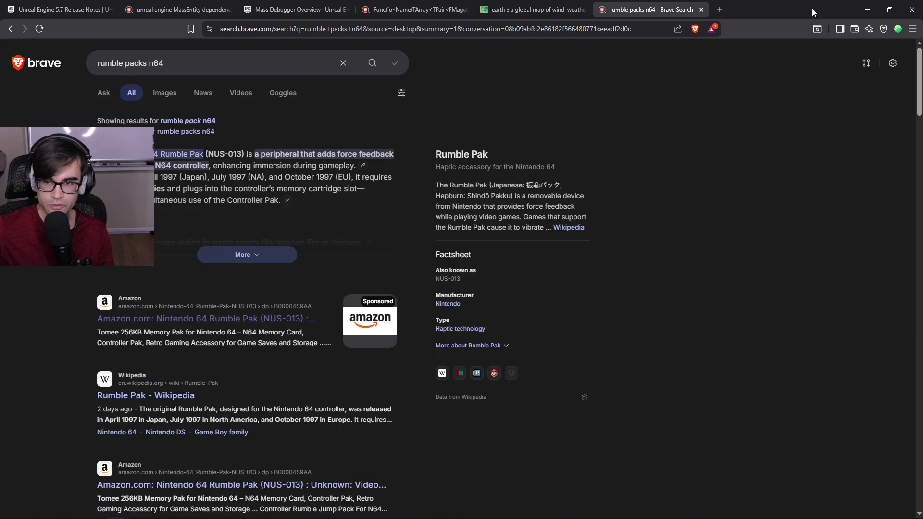
{"action": "left_click", "coordinate": [702, 9]}
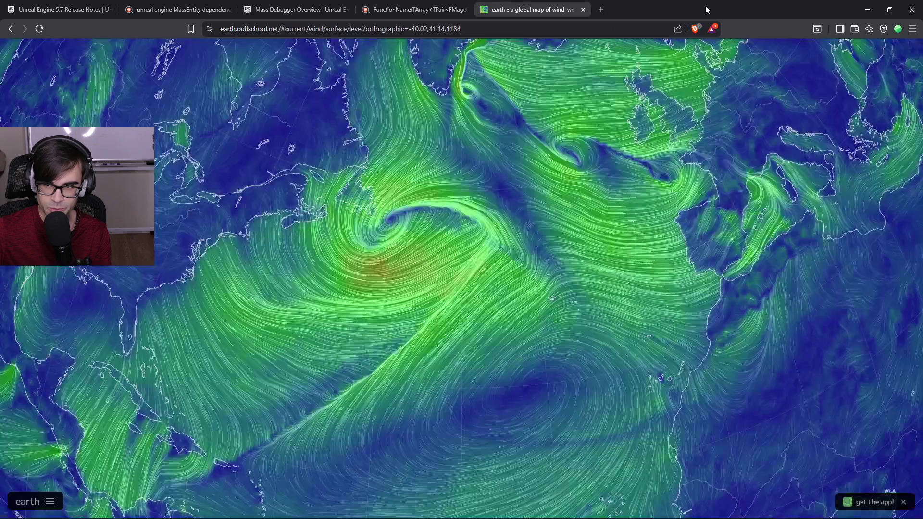
{"action": "key", "text": "alt+Tab"}
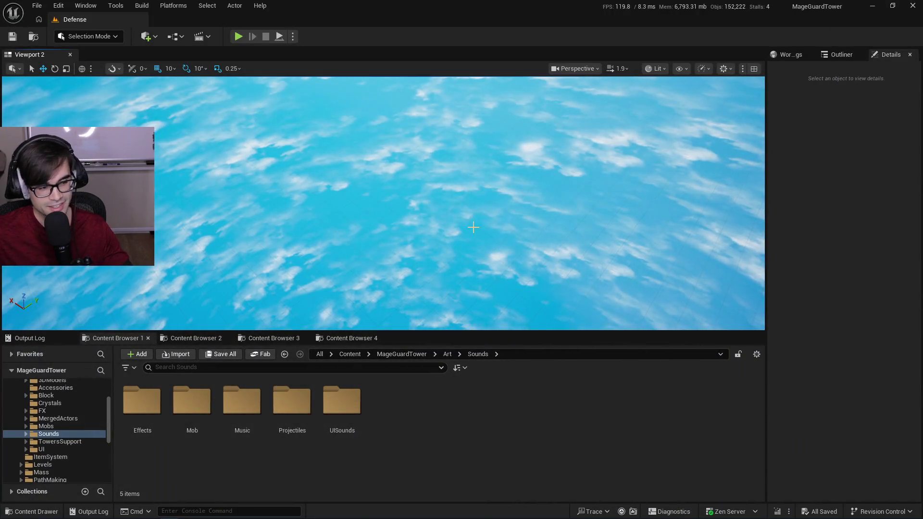
Start a playtest, select the Explosion spell, stop, and live-recompile with Ctrl+Alt+F11.
{"action": "mouse_move", "coordinate": [469, 259]}
{"action": "left_mouse_down"}
{"action": "mouse_move", "coordinate": [463, 288]}
{"action": "mouse_move", "coordinate": [451, 260]}
{"action": "left_mouse_up"}
{"action": "scroll", "coordinate": [457, 274], "scroll_direction": "down", "scroll_amount": 2}
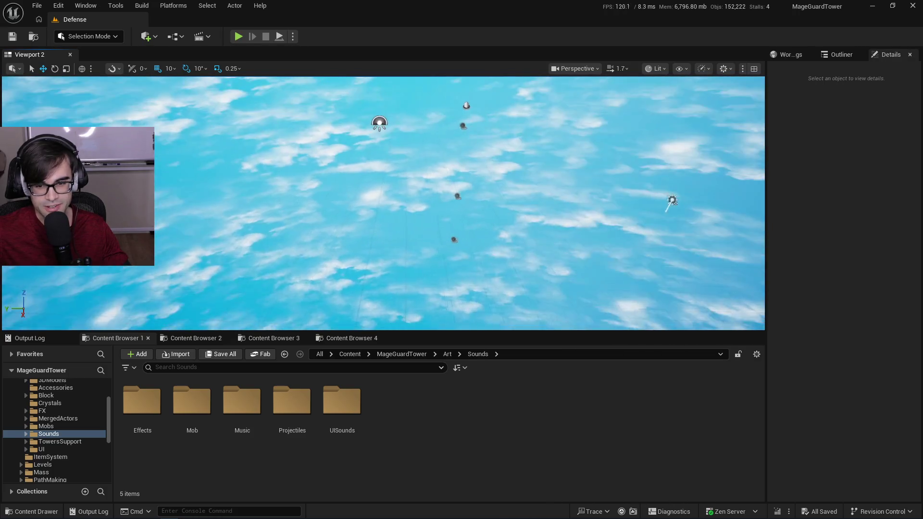
{"action": "left_click", "coordinate": [238, 36]}
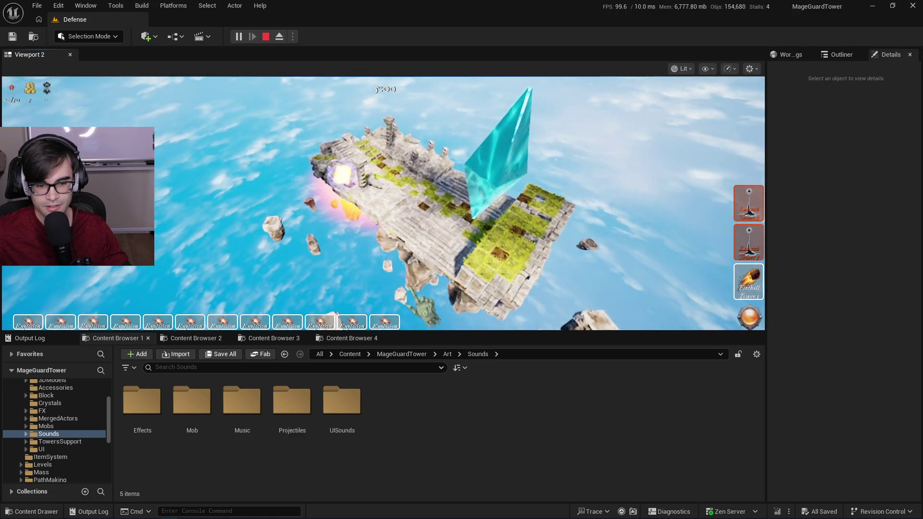
{"action": "left_click", "coordinate": [353, 323]}
{"action": "key", "text": "Escape"}
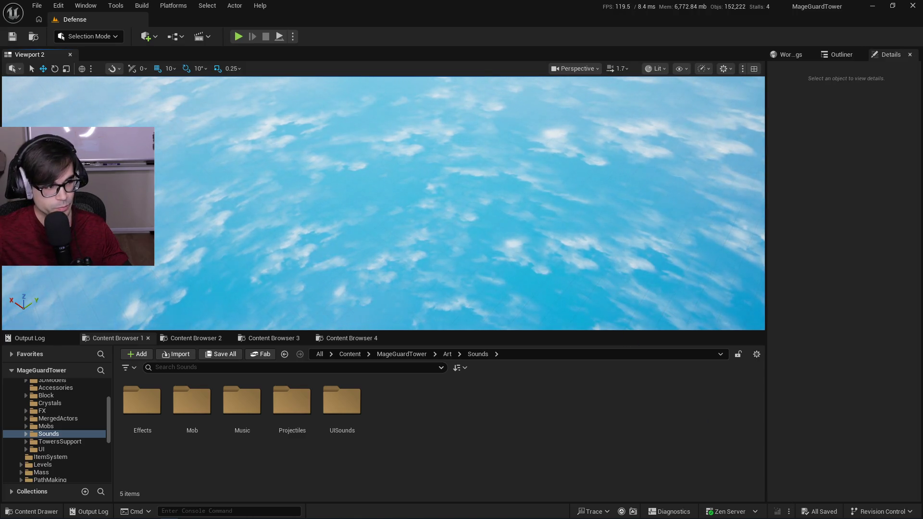
{"action": "key", "text": "ctrl+alt+F11"}
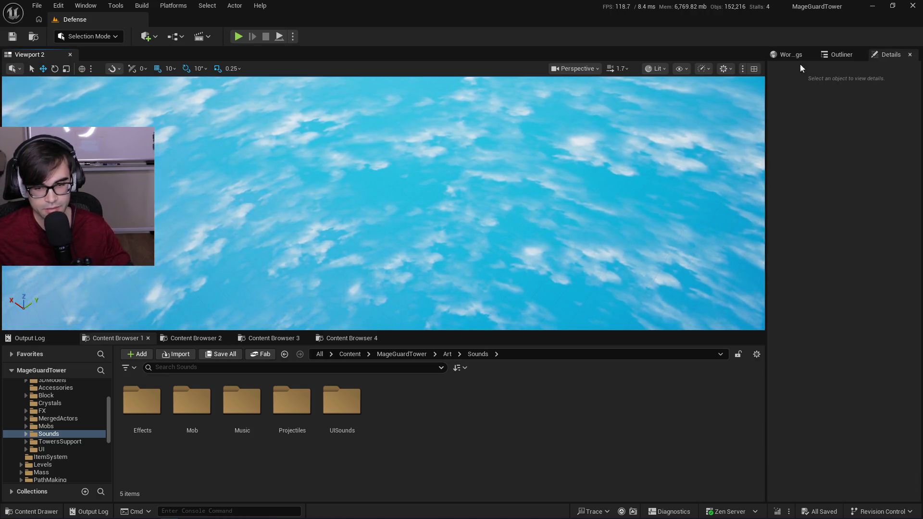
Playtest again, casting the last spell onto the floating tower, then stop the session.
{"action": "left_click", "coordinate": [239, 40]}
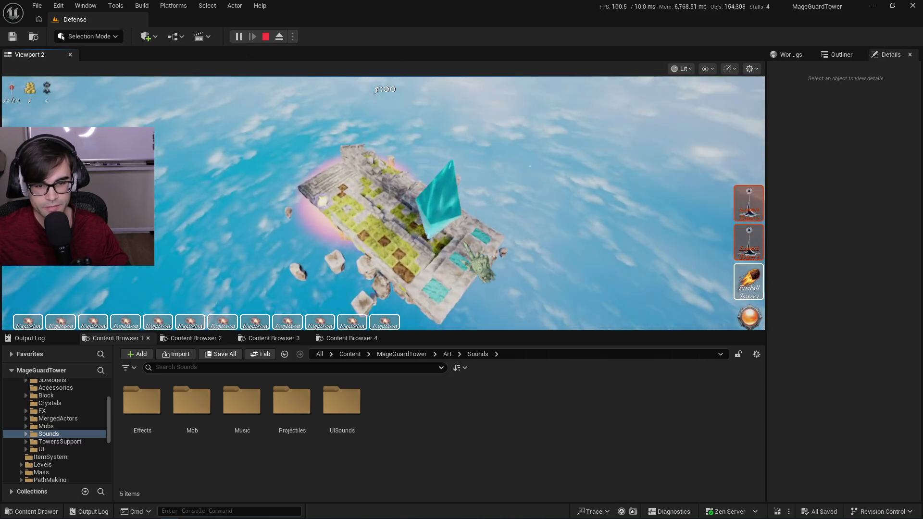
{"action": "left_click", "coordinate": [387, 323]}
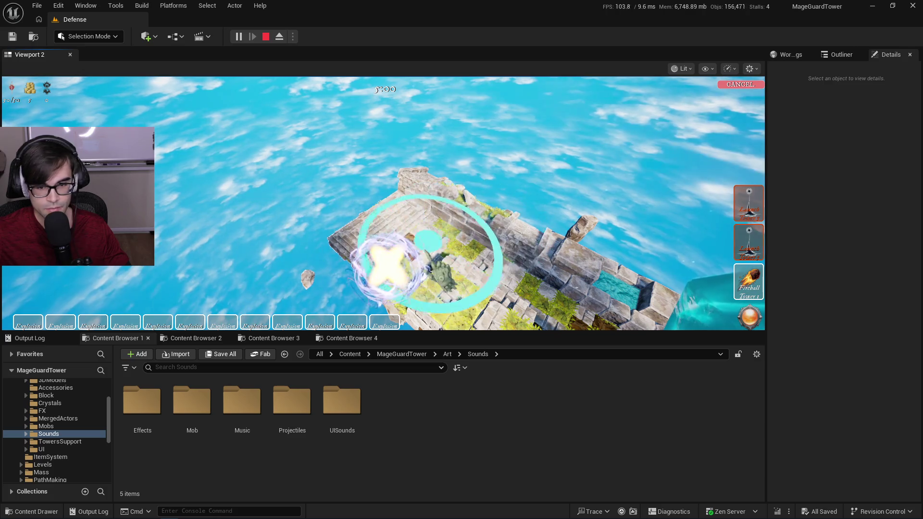
{"action": "left_click", "coordinate": [422, 269]}
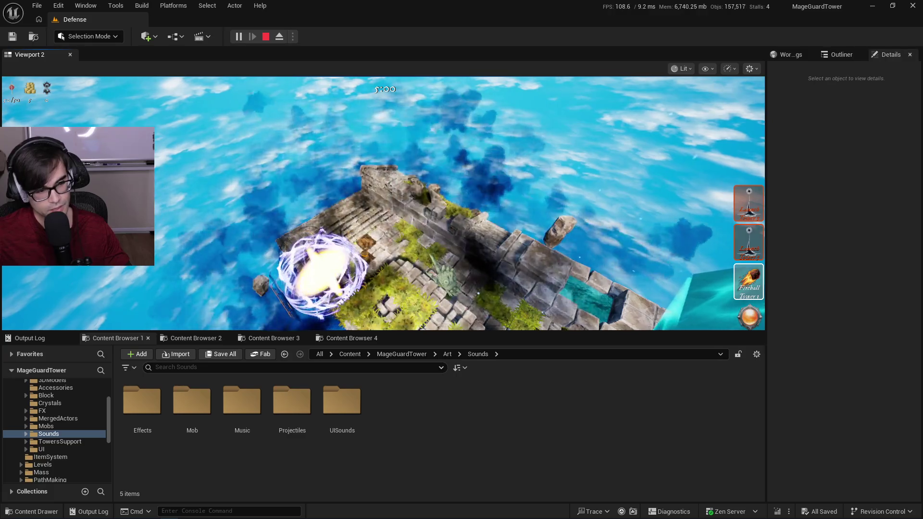
{"action": "key", "text": "Escape"}
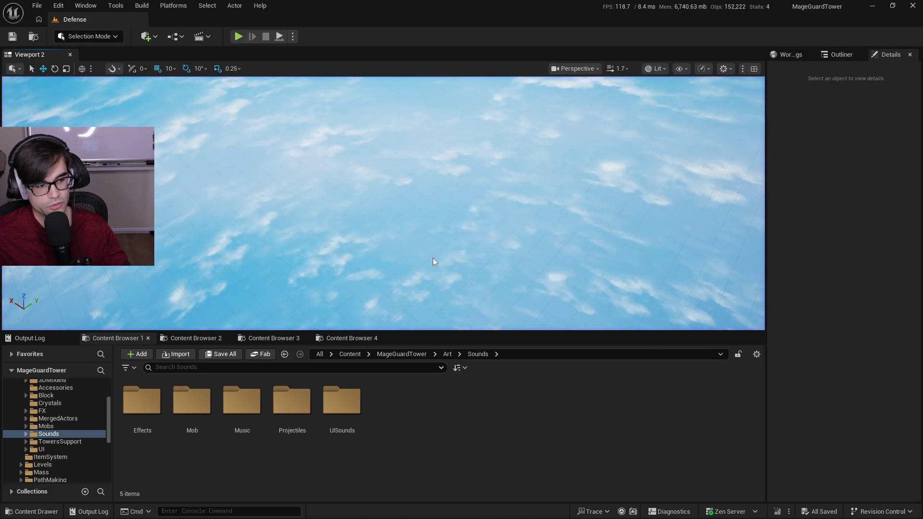
{"action": "key", "text": "alt+Tab"}
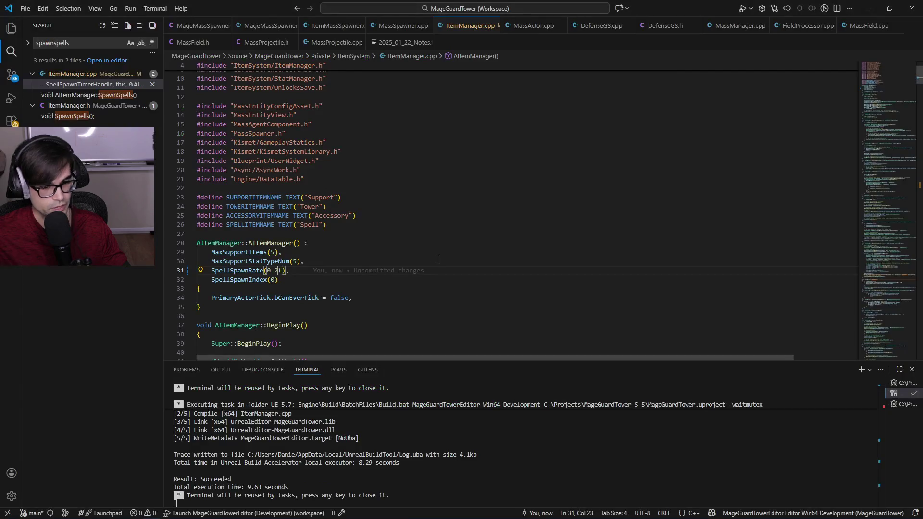
Select SpellSpawnRate in the constructor and search ItemManager.cpp for its other use.
{"action": "scroll", "coordinate": [507, 277], "scroll_direction": "down", "scroll_amount": 5}
{"action": "key", "text": "Left"}
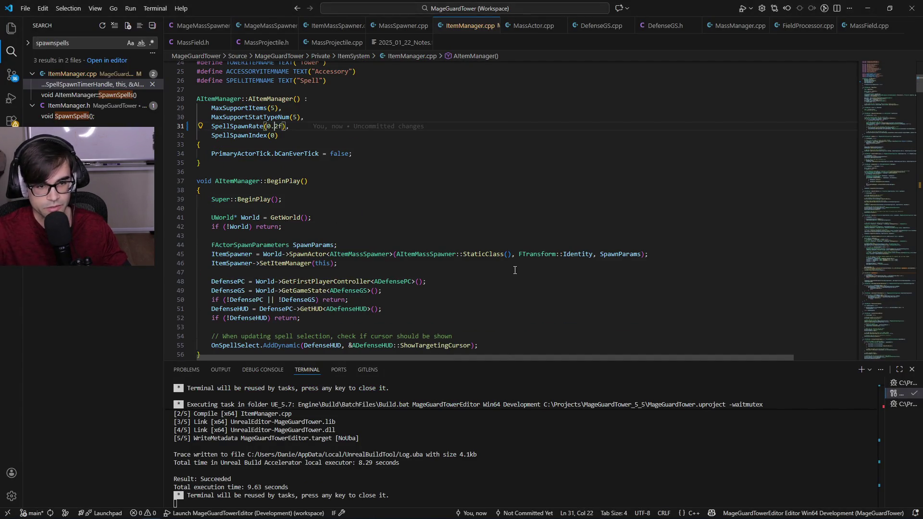
{"action": "key", "text": "ctrl+shift+Left"}
{"action": "key", "text": "ctrl+f"}
{"action": "key", "text": "Return"}
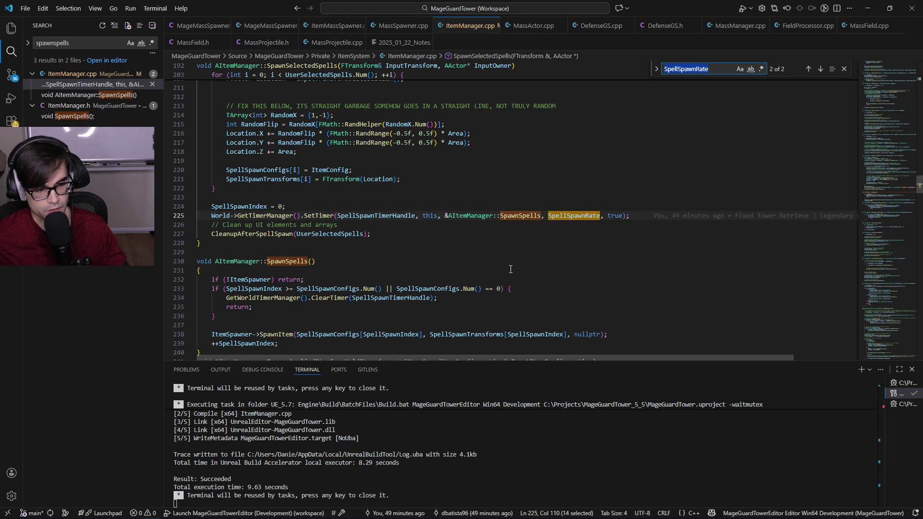
Inspect the spell spawn timer on line 225 and line 227's commit history, then return to the constructor.
{"action": "mouse_move", "coordinate": [459, 212]}
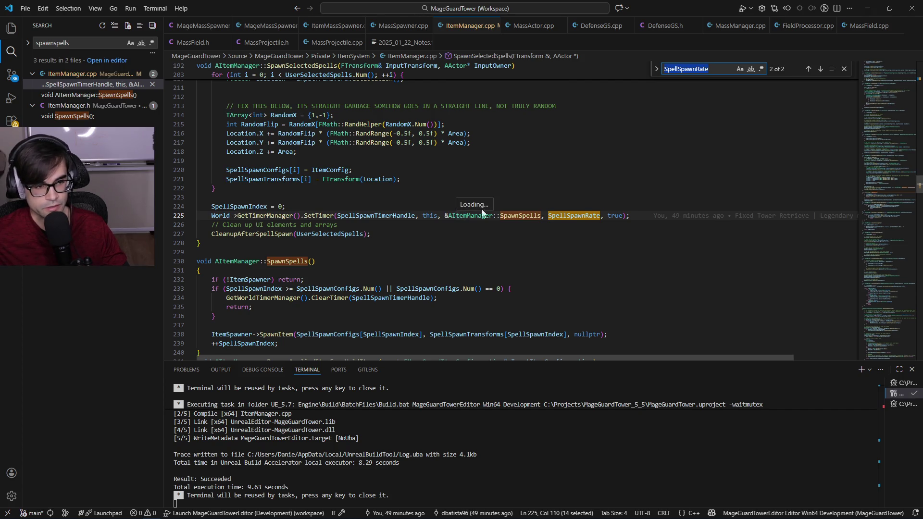
{"action": "left_click", "coordinate": [596, 225]}
{"action": "left_click", "coordinate": [612, 233]}
{"action": "mouse_move", "coordinate": [615, 234]}
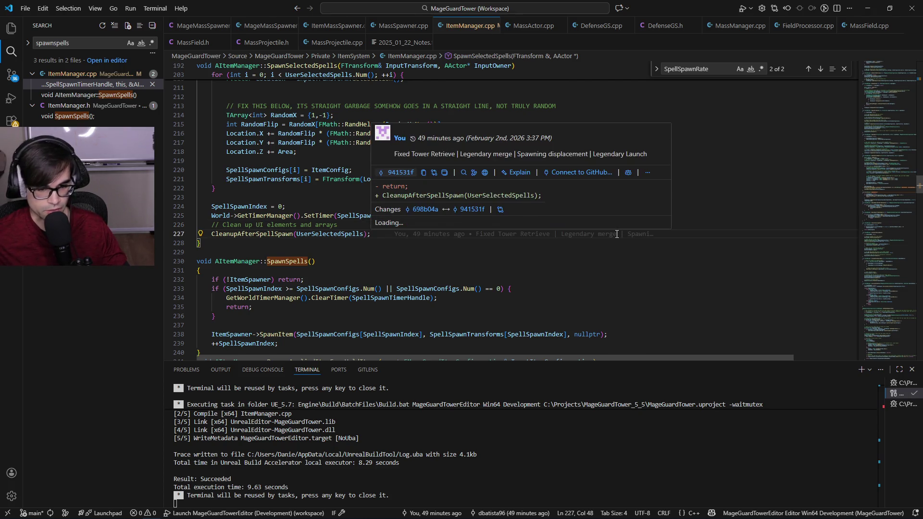
{"action": "left_click", "coordinate": [744, 219]}
{"action": "key", "text": "ctrl+Left"}
{"action": "key", "text": "ctrl+Left"}
{"action": "key", "text": "ctrl+Left"}
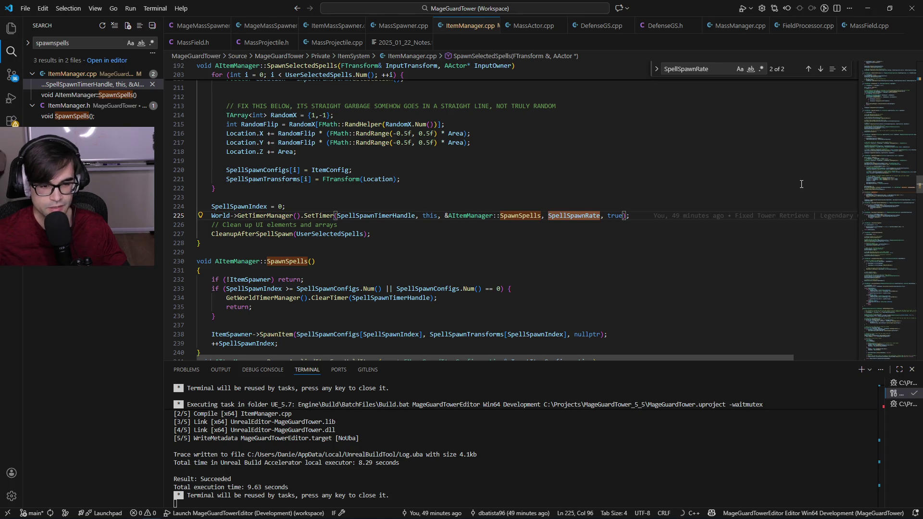
{"action": "scroll", "coordinate": [540, 270], "scroll_direction": "up", "scroll_amount": 20}
{"action": "scroll", "coordinate": [540, 270], "scroll_direction": "up", "scroll_amount": 20}
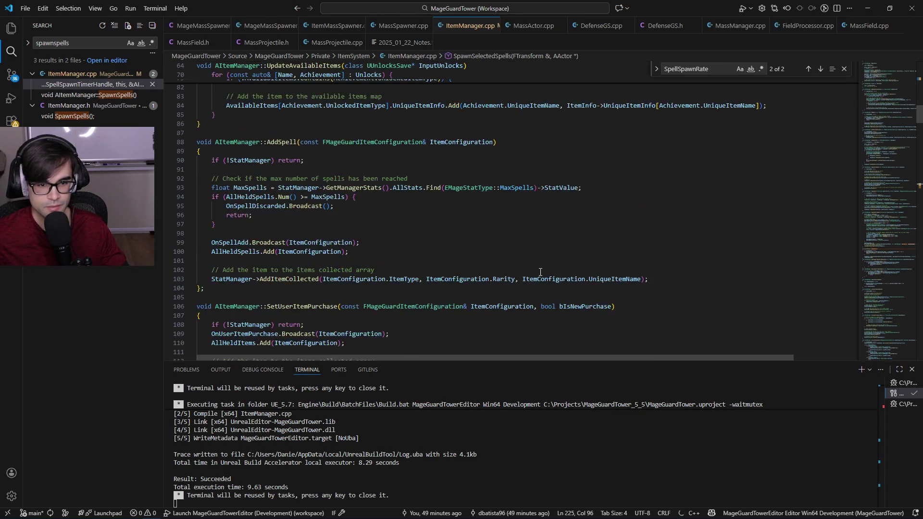
{"action": "scroll", "coordinate": [540, 272], "scroll_direction": "up", "scroll_amount": 3}
{"action": "scroll", "coordinate": [540, 273], "scroll_direction": "down", "scroll_amount": 4}
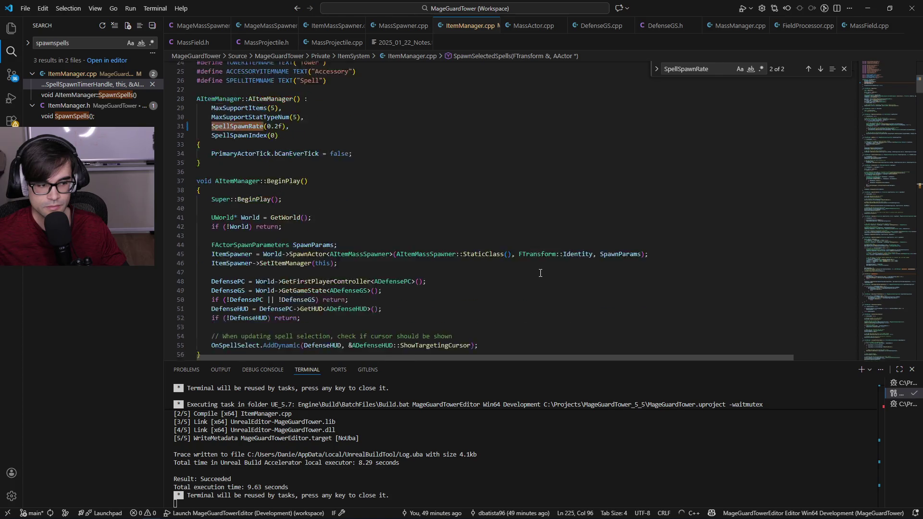
{"action": "scroll", "coordinate": [540, 273], "scroll_direction": "up", "scroll_amount": 1}
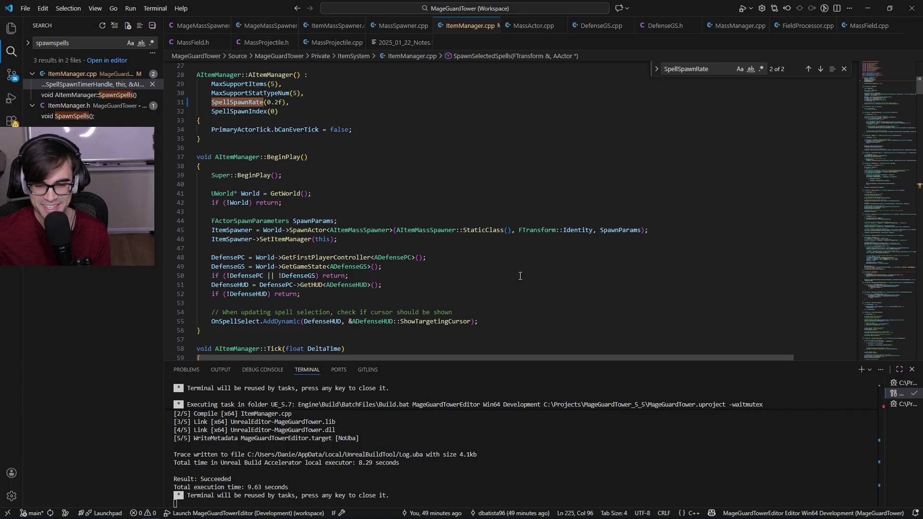
{"action": "double_click", "coordinate": [481, 231]}
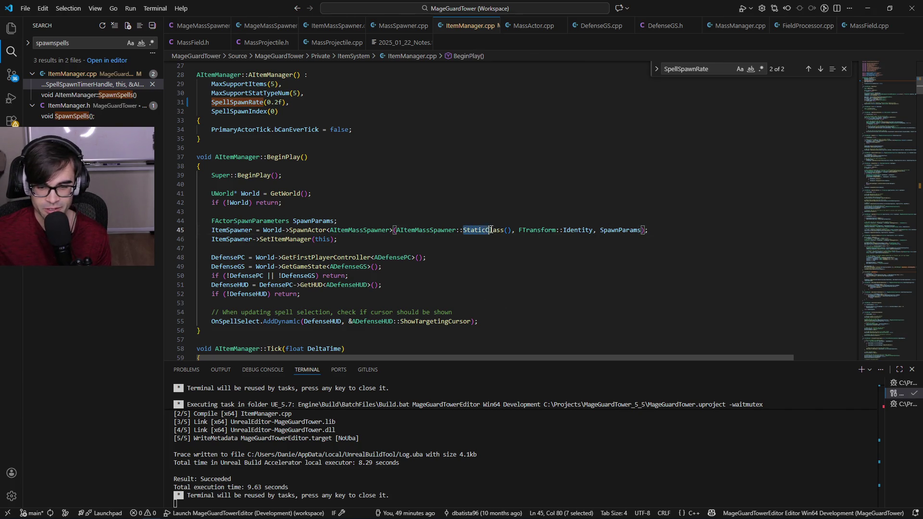
{"action": "left_click", "coordinate": [564, 231]}
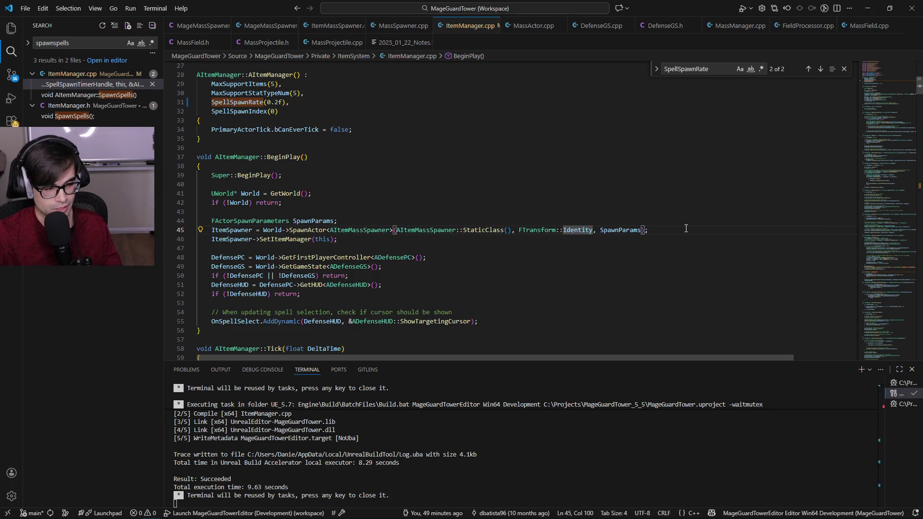
{"action": "key", "text": "ctrl+Right"}
{"action": "key", "text": "ctrl+Left"}
{"action": "key", "text": "ctrl+Left"}
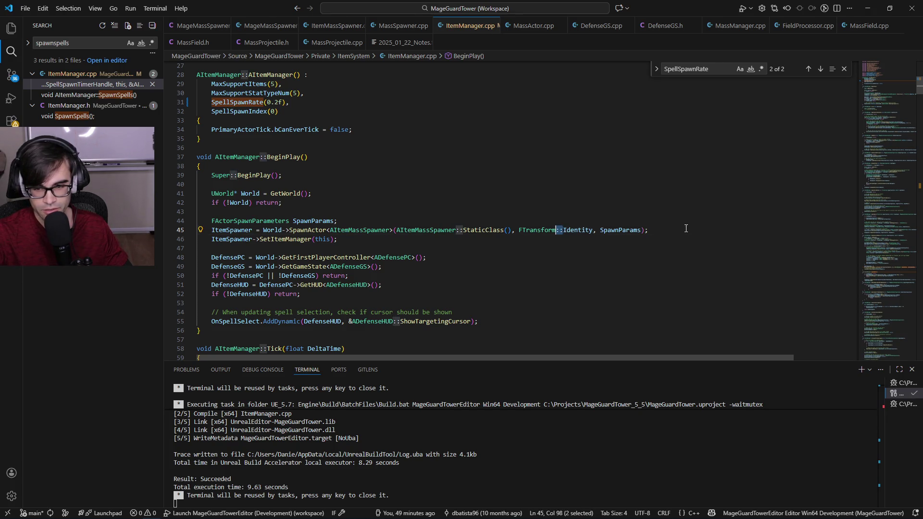
{"action": "key", "text": "ctrl+shift+Left"}
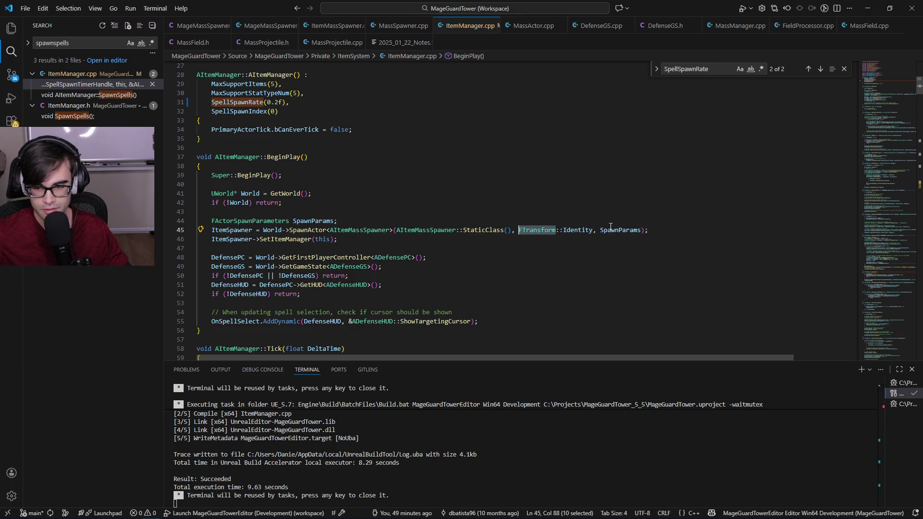
{"action": "double_click", "coordinate": [611, 230]}
{"action": "left_click", "coordinate": [582, 205]}
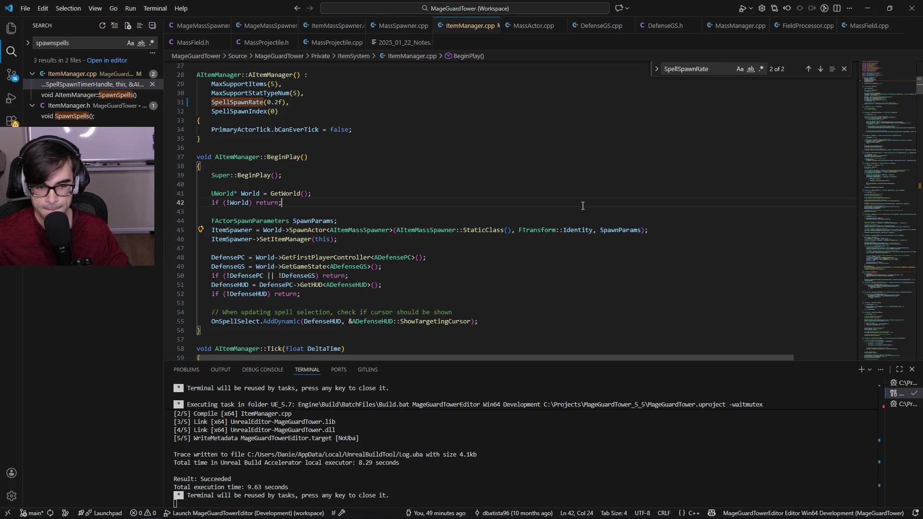
{"action": "key", "text": "Down"}
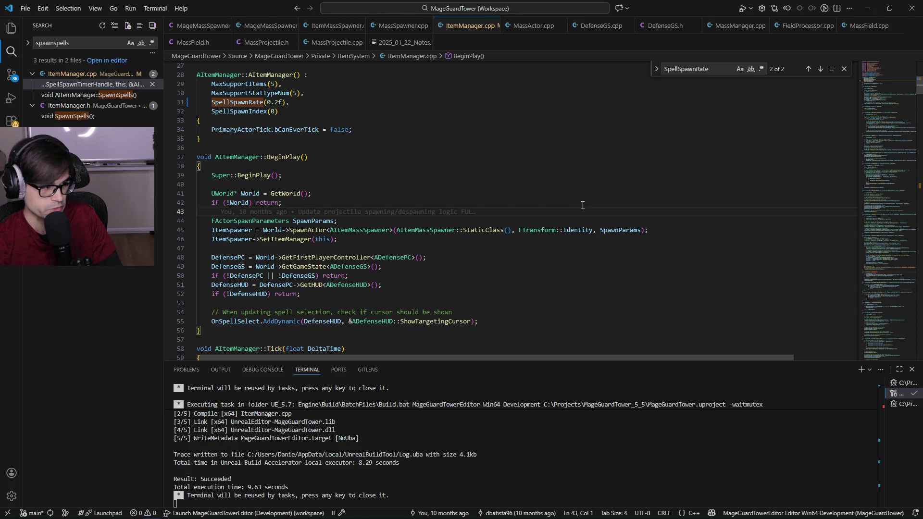
{"action": "key", "text": "Up"}
{"action": "key", "text": "Up"}
{"action": "key", "text": "Home"}
{"action": "key", "text": "Home"}
{"action": "key", "text": "Down"}
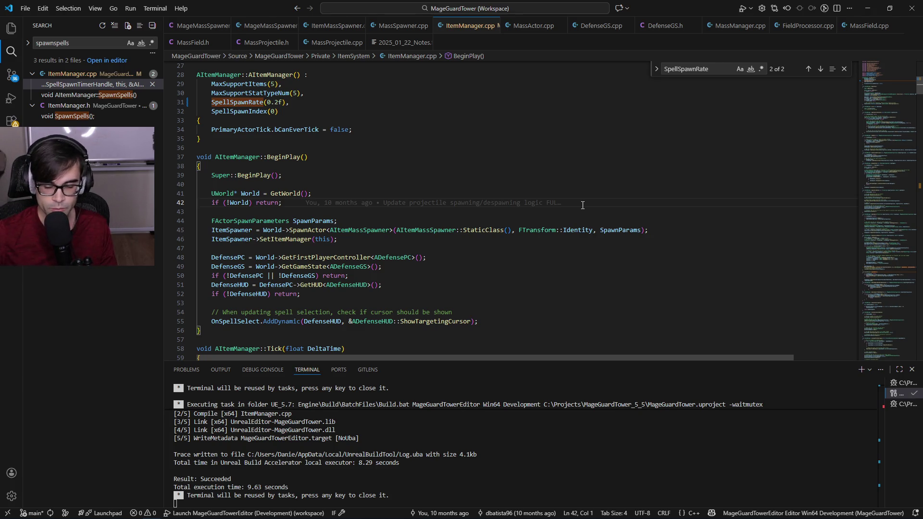
{"action": "left_click", "coordinate": [589, 188]}
{"action": "left_click", "coordinate": [620, 175]}
{"action": "left_click", "coordinate": [628, 164]}
{"action": "key", "text": "Right"}
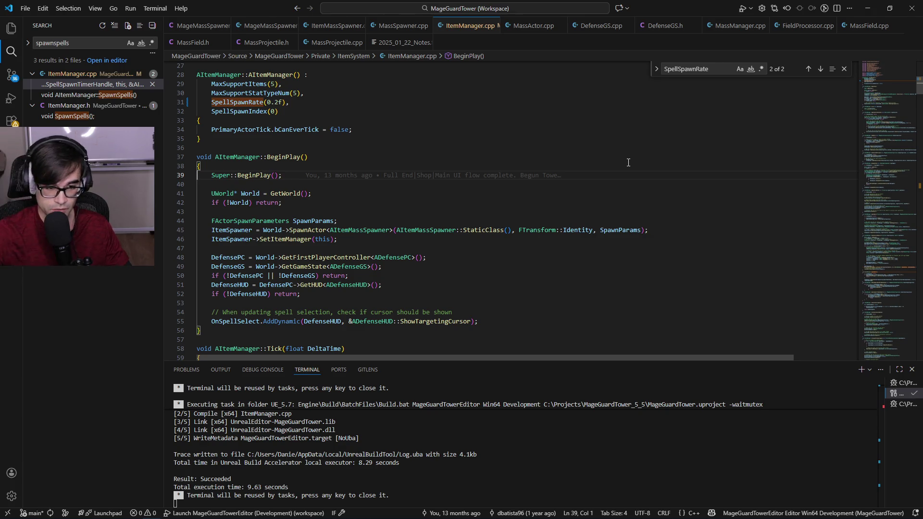
{"action": "key", "text": "Left"}
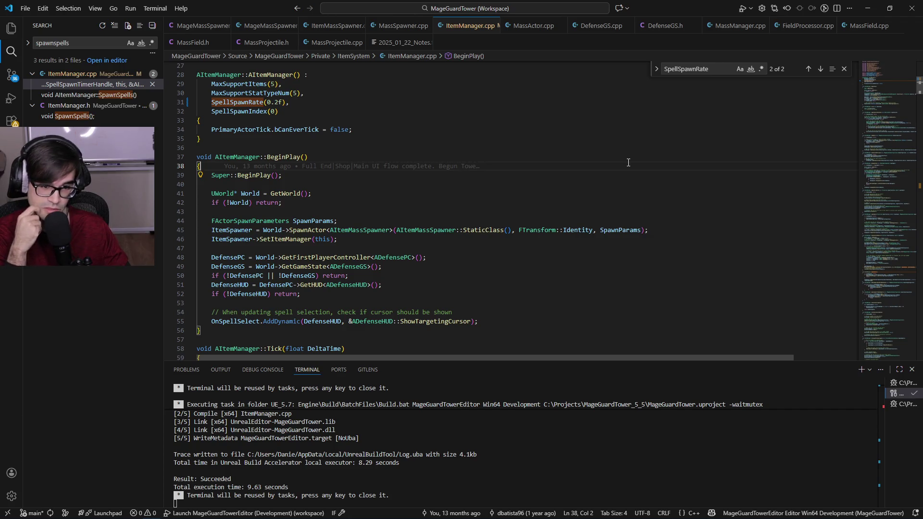
{"action": "key", "text": "Left"}
{"action": "key", "text": "Down"}
{"action": "key", "text": "Up"}
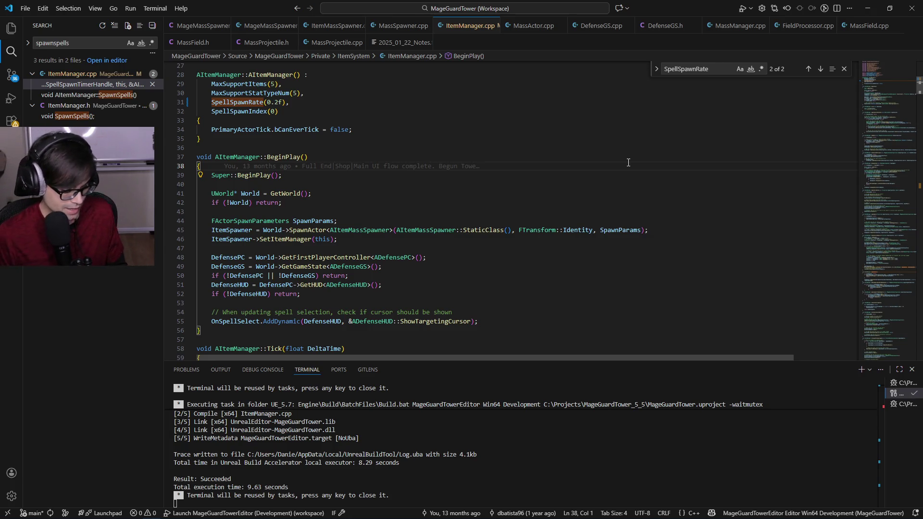
{"action": "key", "text": "Right"}
{"action": "key", "text": "Up"}
{"action": "key", "text": "Home"}
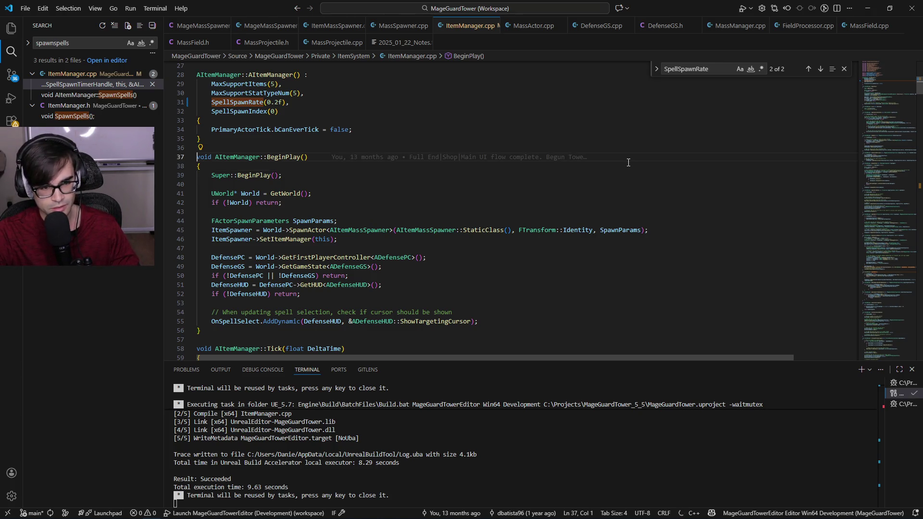
{"action": "key", "text": "Down"}
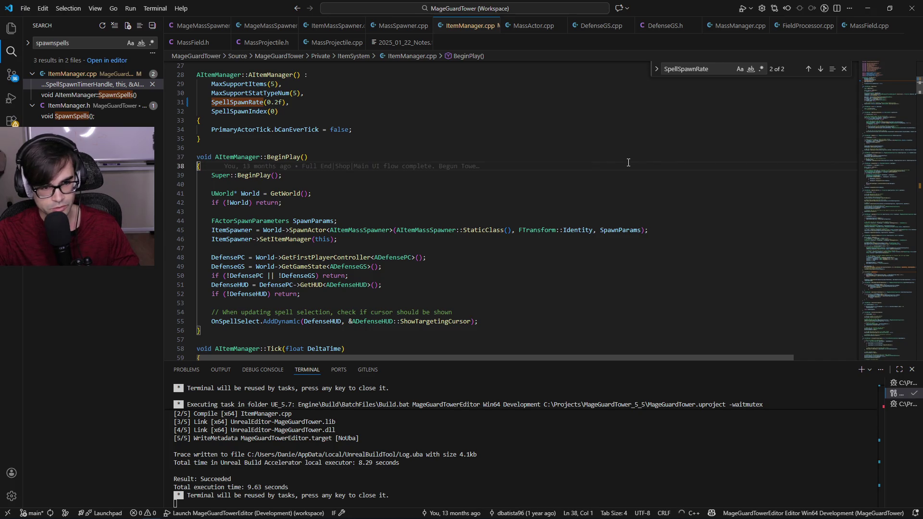
{"action": "key", "text": "Up"}
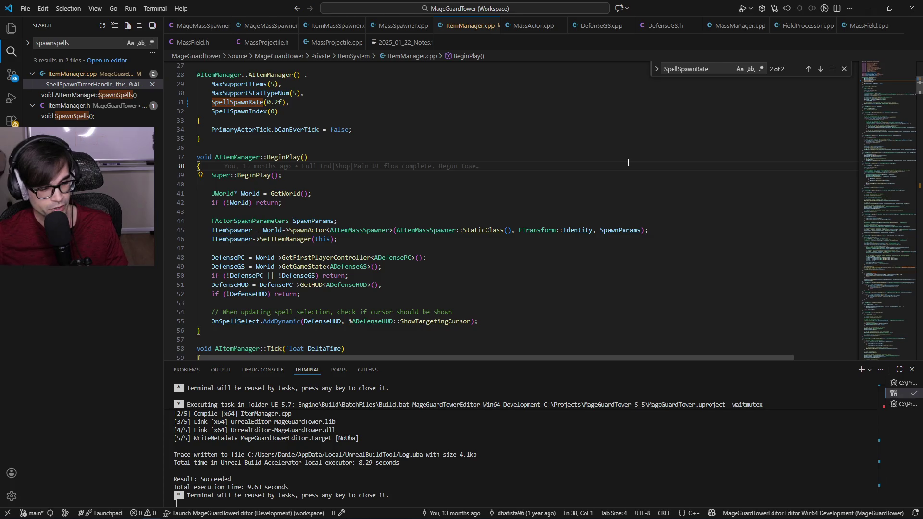
{"action": "left_click", "coordinate": [583, 183]}
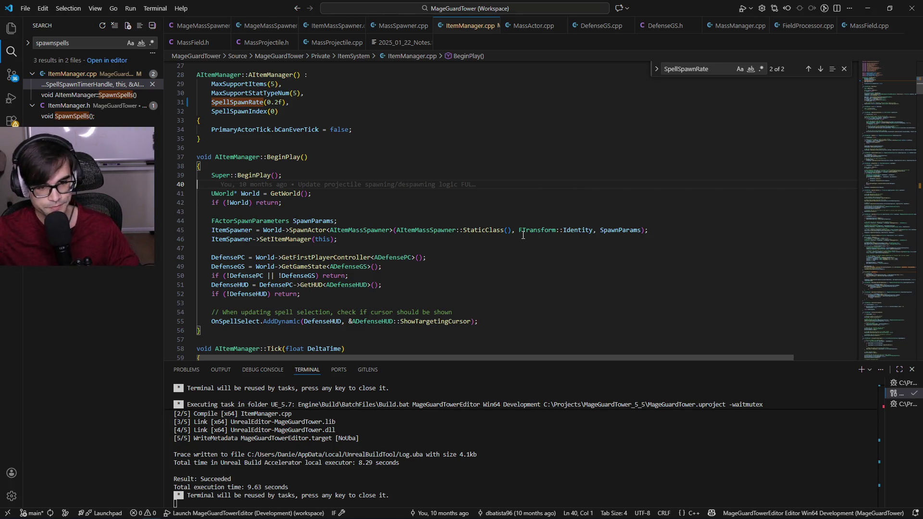
Change SpellSpawnRate(0.2f) to SpellSpawnRate(0.15f) and save ItemManager.cpp.
{"action": "left_click", "coordinate": [517, 168]}
{"action": "scroll", "coordinate": [552, 167], "scroll_direction": "down", "scroll_amount": 5}
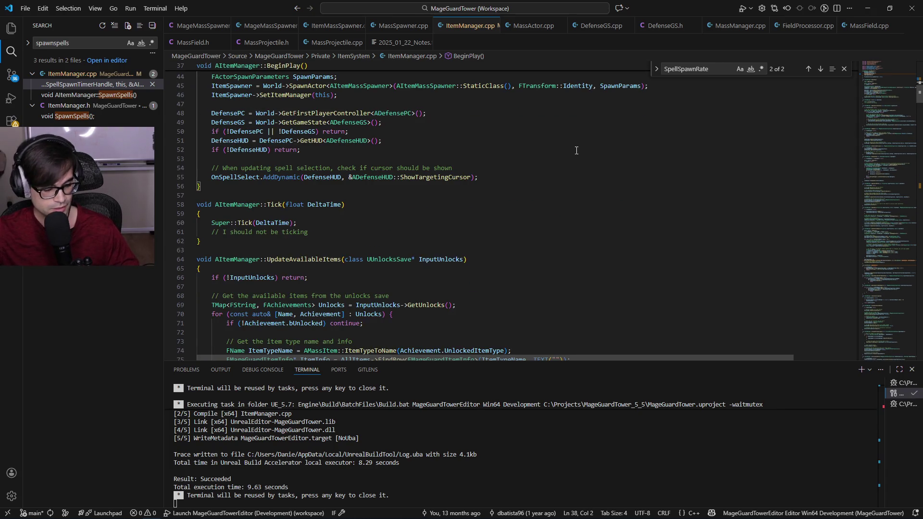
{"action": "scroll", "coordinate": [511, 192], "scroll_direction": "down", "scroll_amount": 4}
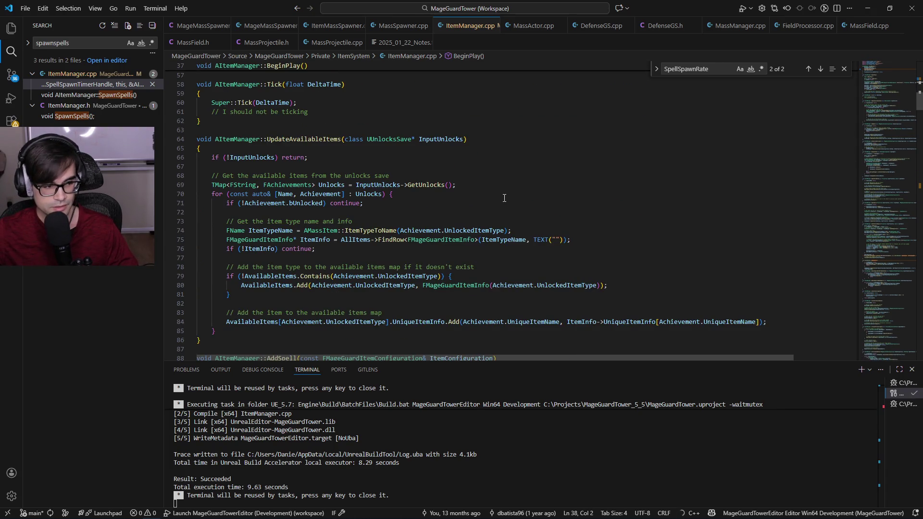
{"action": "scroll", "coordinate": [502, 196], "scroll_direction": "down", "scroll_amount": 7}
{"action": "scroll", "coordinate": [500, 196], "scroll_direction": "up", "scroll_amount": 11}
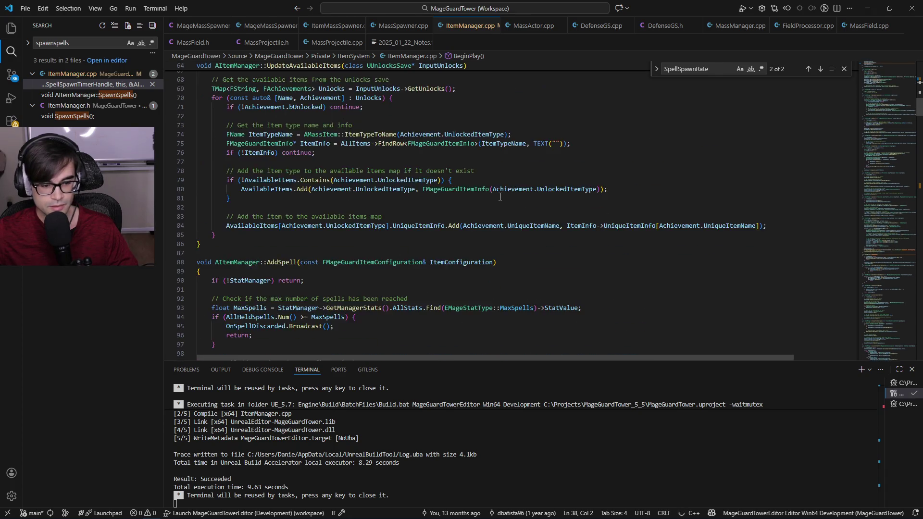
{"action": "scroll", "coordinate": [499, 196], "scroll_direction": "up", "scroll_amount": 13}
{"action": "scroll", "coordinate": [406, 188], "scroll_direction": "down", "scroll_amount": 11}
{"action": "scroll", "coordinate": [277, 141], "scroll_direction": "up", "scroll_amount": 3}
{"action": "left_click", "coordinate": [279, 103]}
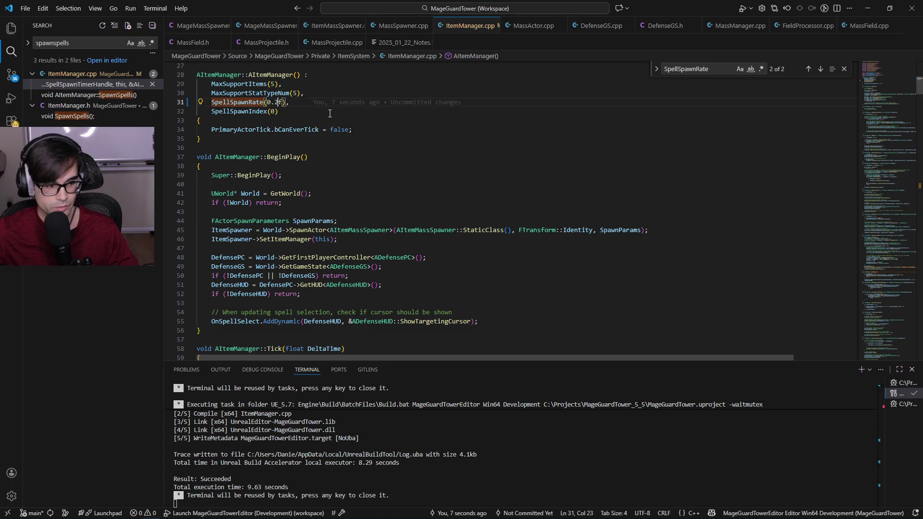
{"action": "key", "text": "BackSpace"}
{"action": "type", "text": "15"}
{"action": "key", "text": "ctrl+s"}
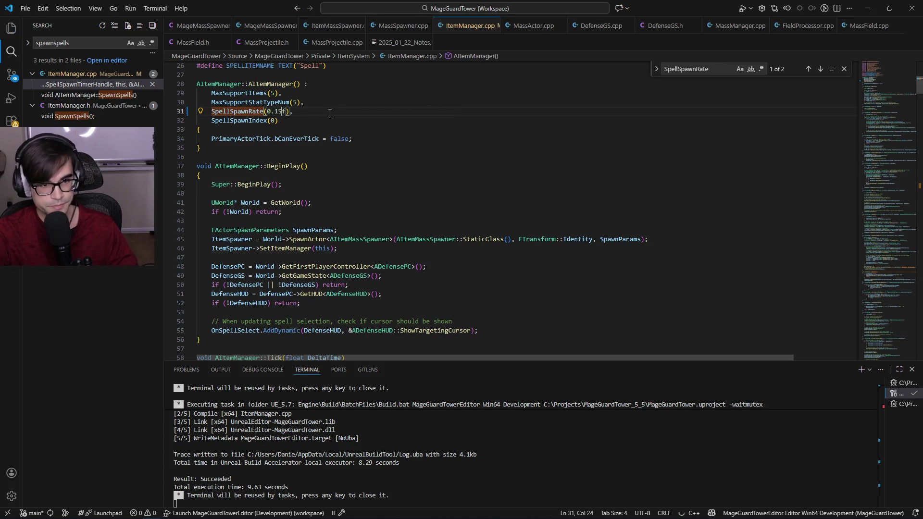
{"action": "key", "text": "alt+Tab"}
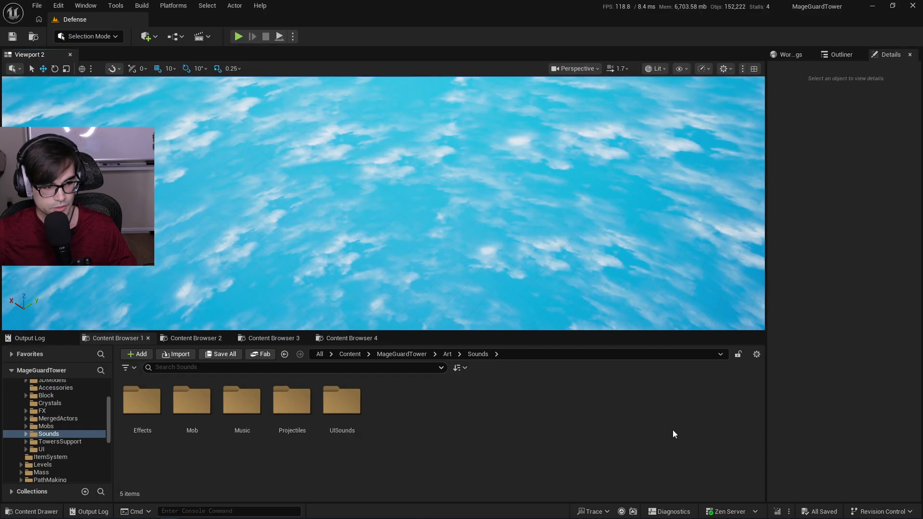
Run a Live Coding compile of the ItemManager change and close the console once it succeeds.
{"action": "left_click", "coordinate": [777, 510]}
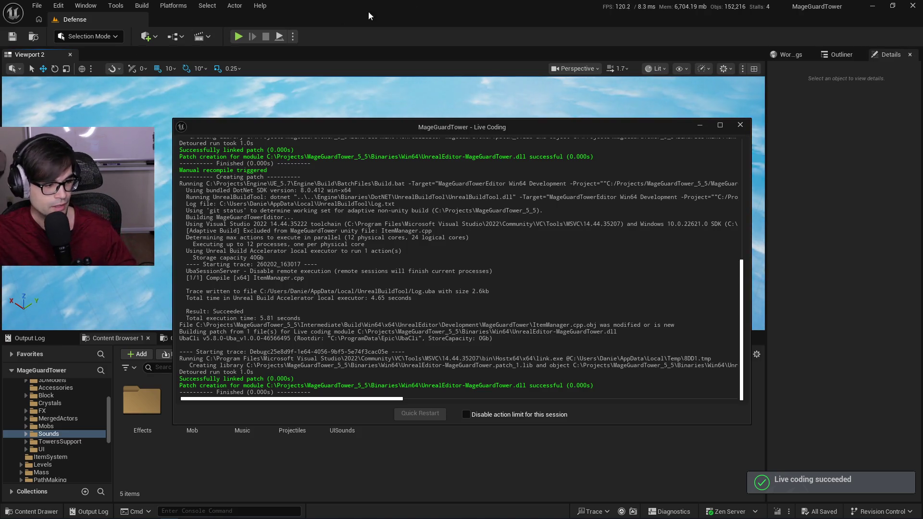
{"action": "left_click", "coordinate": [443, 7]}
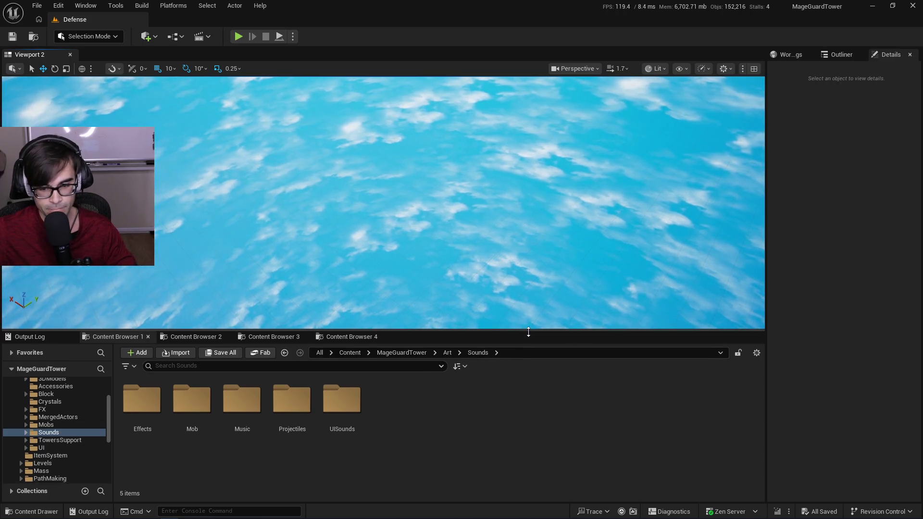
Enlarge the level viewport over the Content Browser, look around the level, and start Play in Editor.
{"action": "left_click_drag", "start_coordinate": [528, 331], "coordinate": [533, 356]}
{"action": "mouse_move", "coordinate": [490, 249]}
{"action": "left_mouse_down"}
{"action": "mouse_move", "coordinate": [489, 221]}
{"action": "mouse_move", "coordinate": [484, 248]}
{"action": "left_mouse_up"}
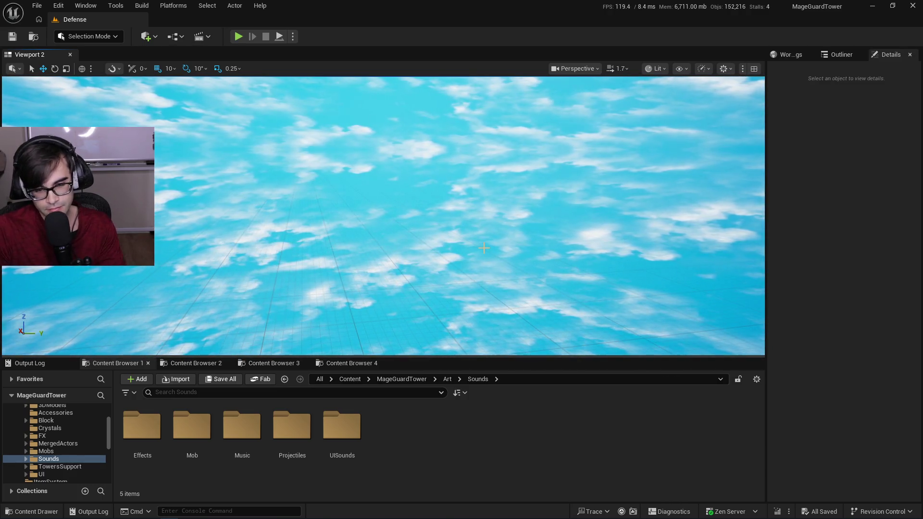
{"action": "mouse_move", "coordinate": [376, 260]}
{"action": "left_mouse_down"}
{"action": "mouse_move", "coordinate": [375, 242]}
{"action": "mouse_move", "coordinate": [391, 255]}
{"action": "left_mouse_up"}
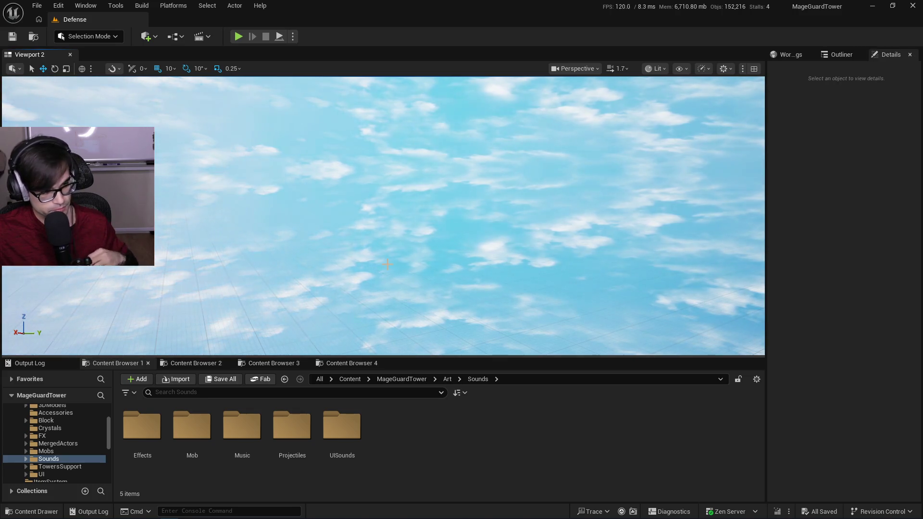
{"action": "left_click_drag", "start_coordinate": [391, 264], "coordinate": [288, 265]}
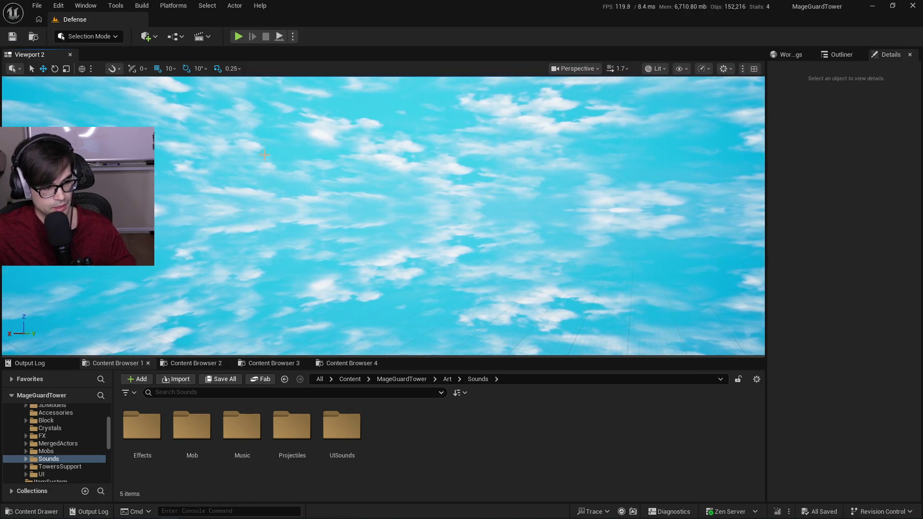
{"action": "left_click_drag", "start_coordinate": [416, 186], "coordinate": [385, 188]}
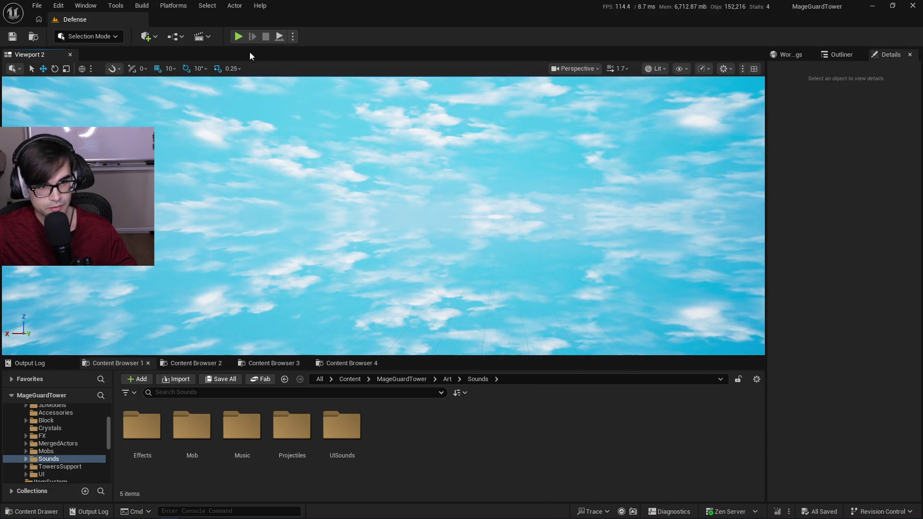
{"action": "left_click", "coordinate": [238, 37]}
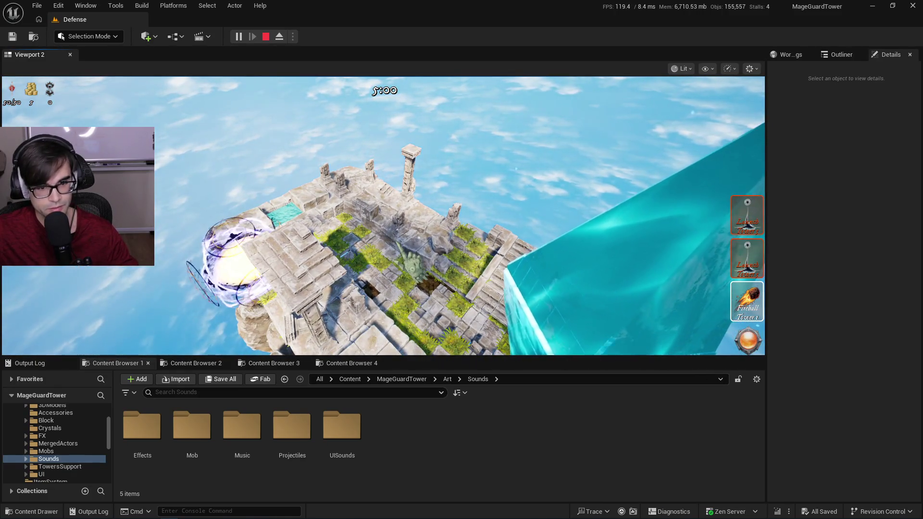
{"action": "key", "text": "Escape"}
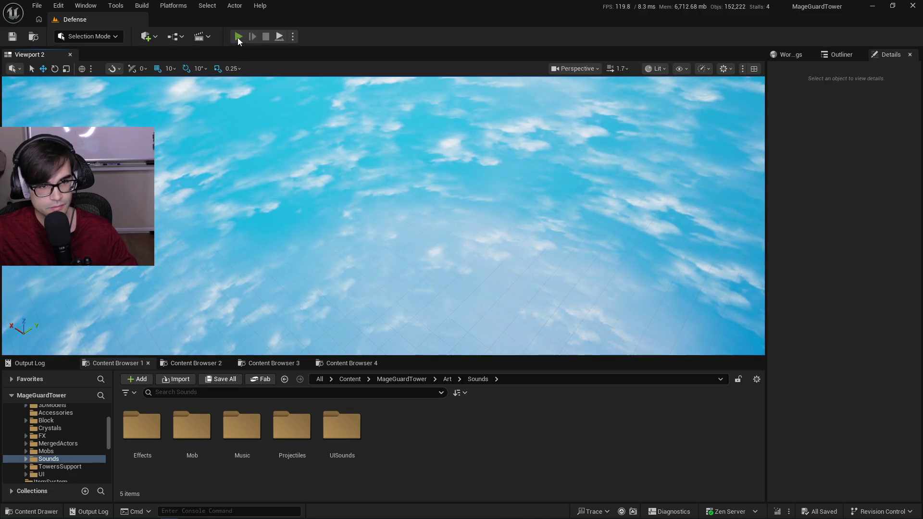
Start a play session, stop it with Escape, and start playing again.
{"action": "left_click", "coordinate": [238, 37]}
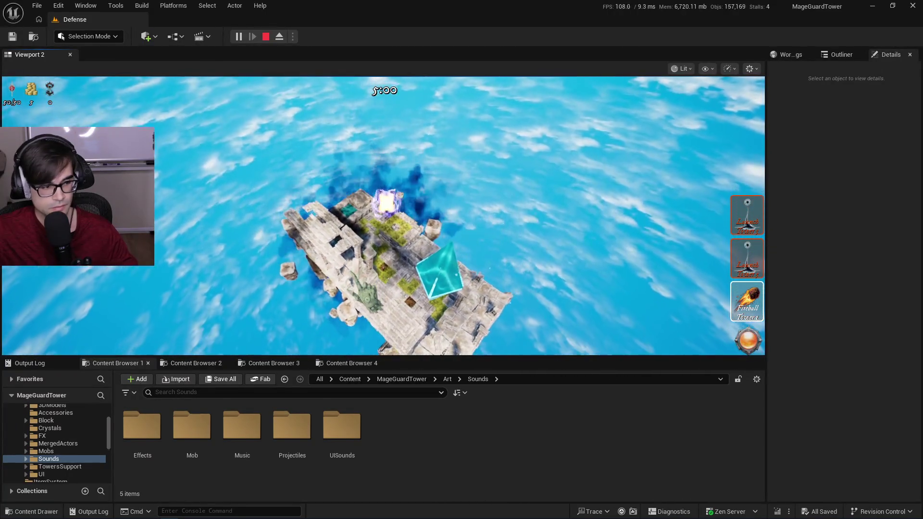
{"action": "key", "text": "Escape"}
{"action": "left_click", "coordinate": [238, 36]}
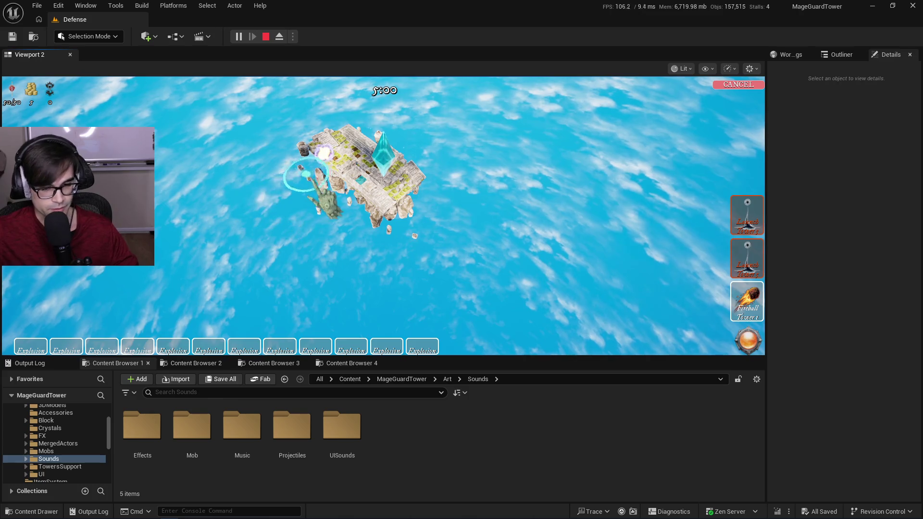
Zoom in and drop an Explosion spell onto the floating island, then stop and restart play.
{"action": "scroll", "coordinate": [309, 175], "scroll_direction": "up", "scroll_amount": 5}
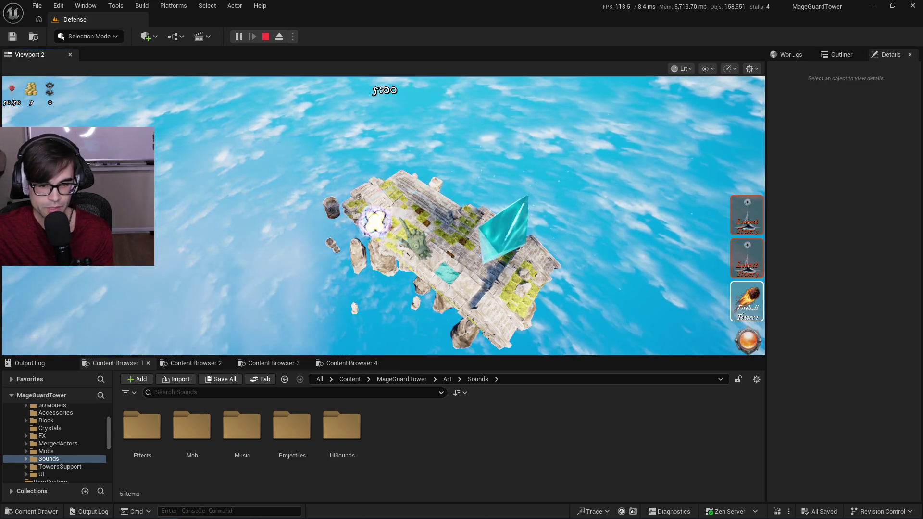
{"action": "left_click", "coordinate": [399, 213]}
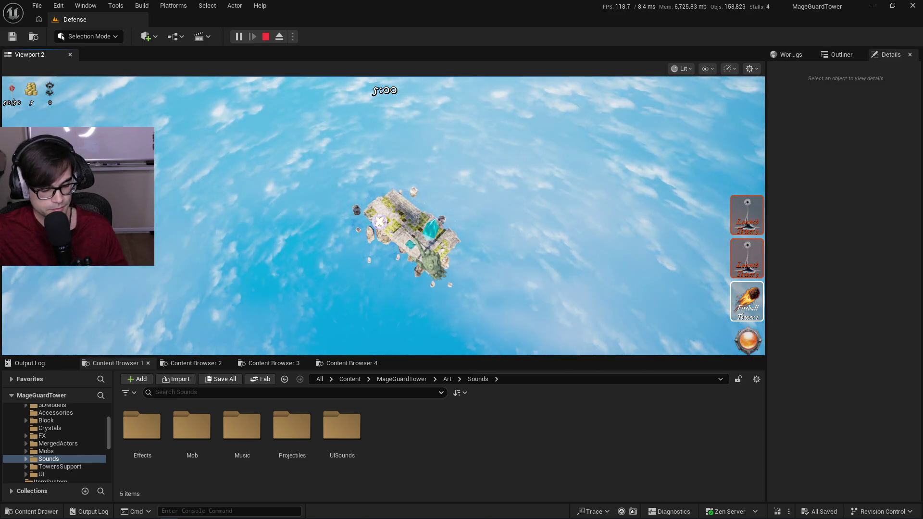
{"action": "left_click", "coordinate": [266, 36]}
{"action": "left_click", "coordinate": [239, 37]}
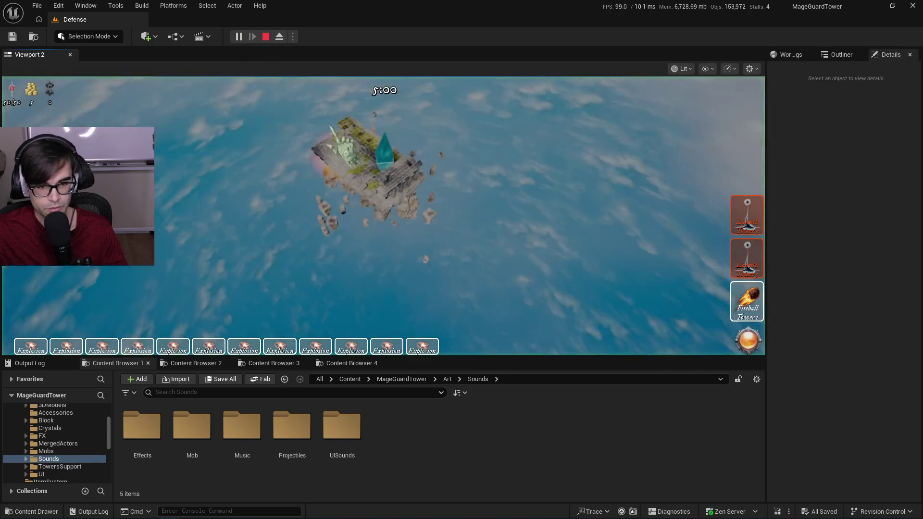
{"action": "key", "text": "Escape"}
{"action": "left_click", "coordinate": [282, 203]}
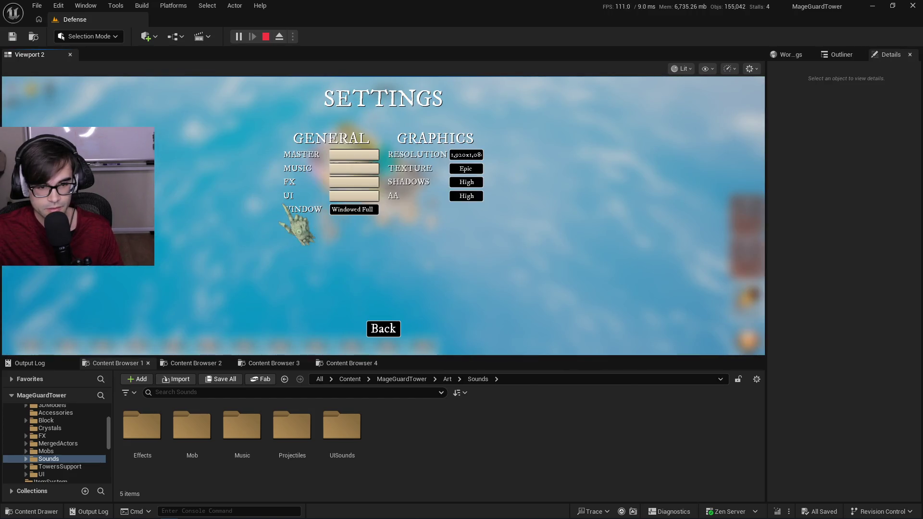
{"action": "left_click", "coordinate": [392, 329]}
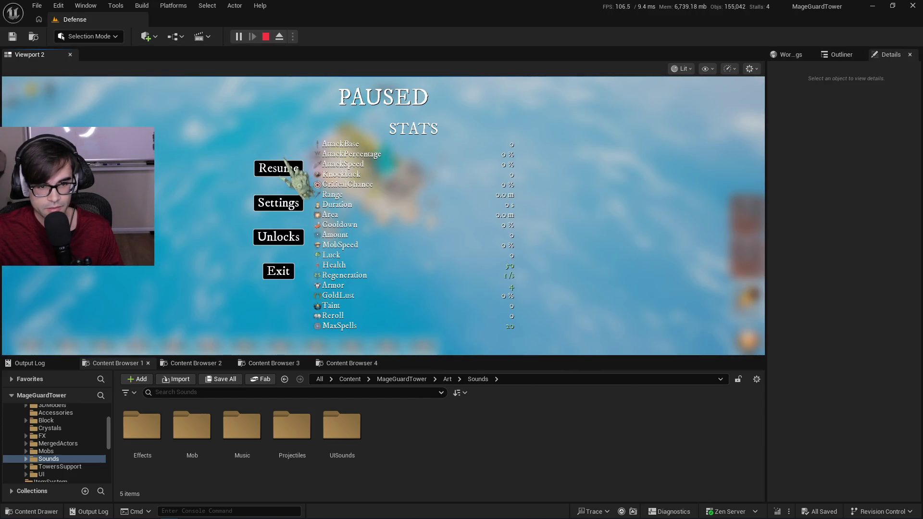
{"action": "key", "text": "Escape"}
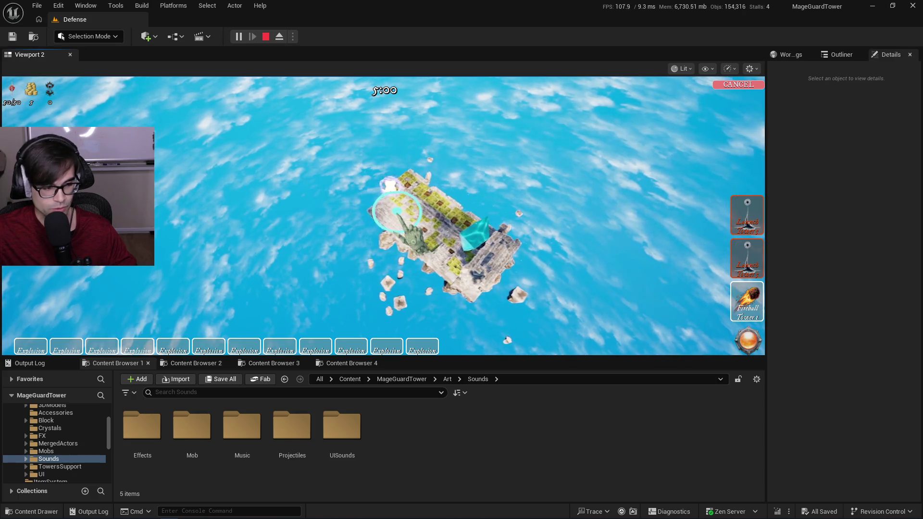
Cast more Explosion spells from the spell bar onto the floating island, then end the play session.
{"action": "left_click", "coordinate": [416, 206]}
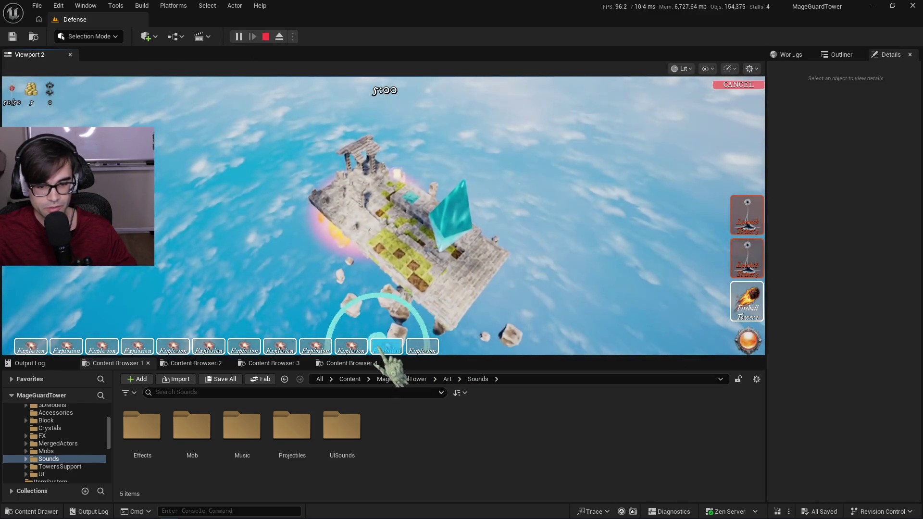
{"action": "left_click", "coordinate": [362, 347]}
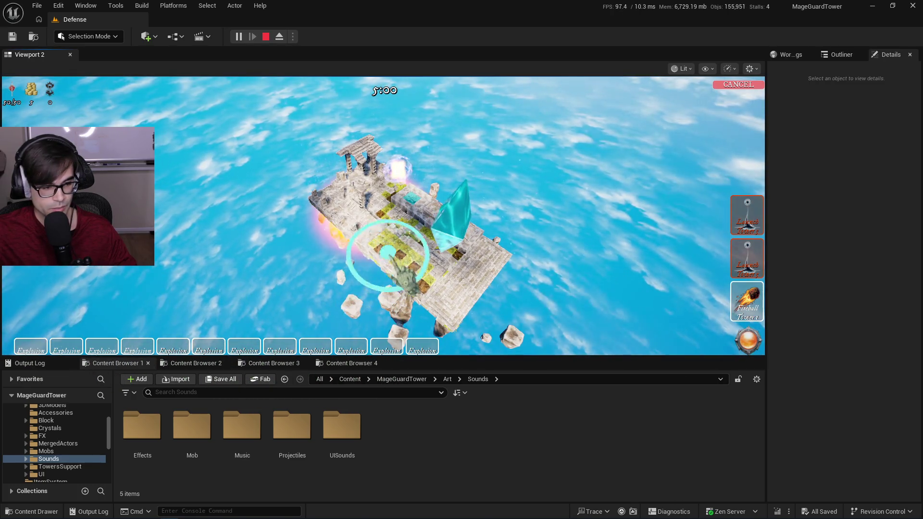
{"action": "scroll", "coordinate": [404, 250], "scroll_direction": "down", "scroll_amount": 2}
{"action": "scroll", "coordinate": [430, 250], "scroll_direction": "up", "scroll_amount": 3}
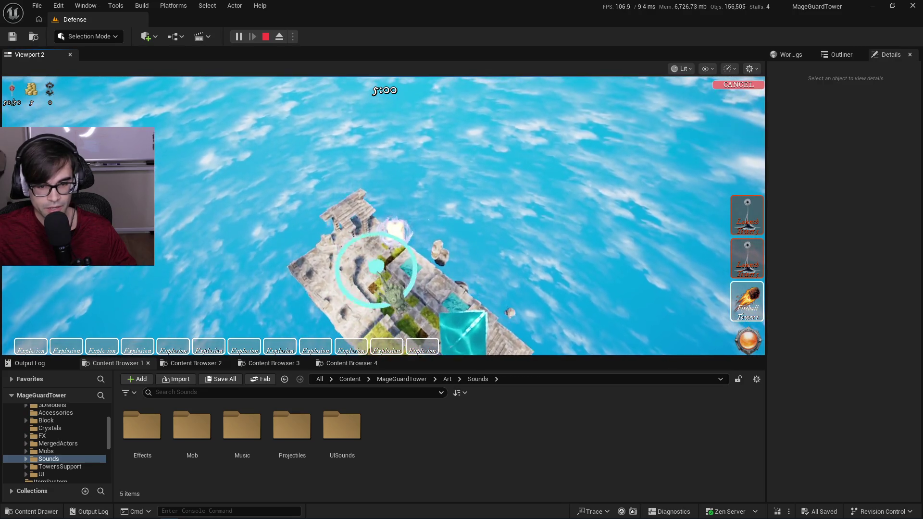
{"action": "left_click", "coordinate": [375, 250]}
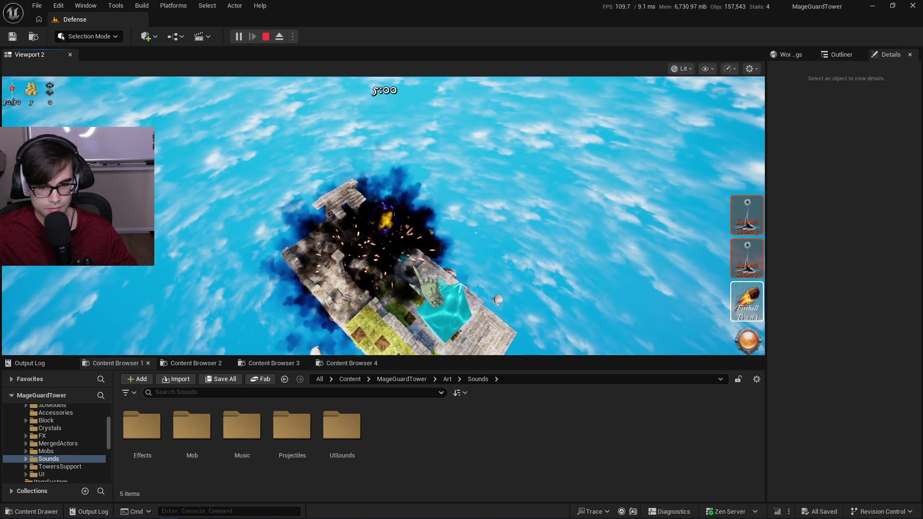
{"action": "scroll", "coordinate": [384, 217], "scroll_direction": "up", "scroll_amount": 2}
{"action": "scroll", "coordinate": [384, 217], "scroll_direction": "down", "scroll_amount": 3}
{"action": "key", "text": "Escape"}
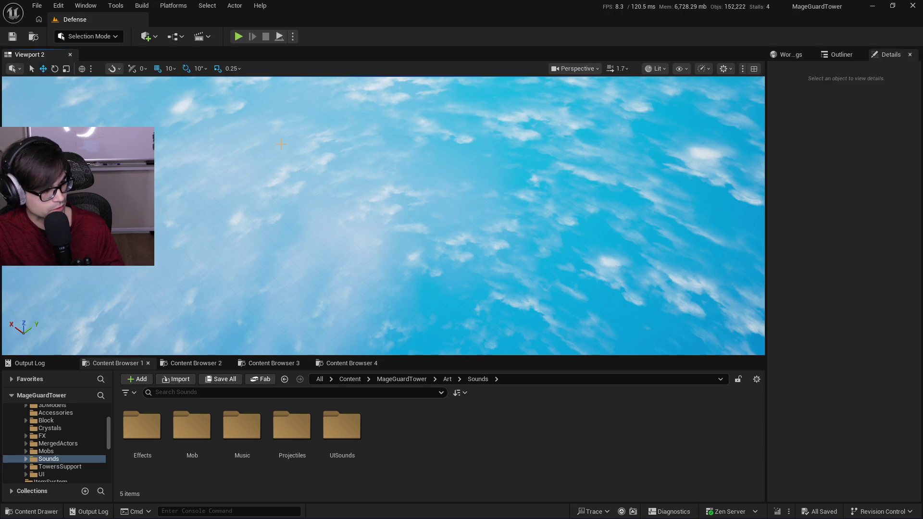
Switch from Unreal Editor back to Visual Studio Code.
{"action": "key", "text": "alt+Tab"}
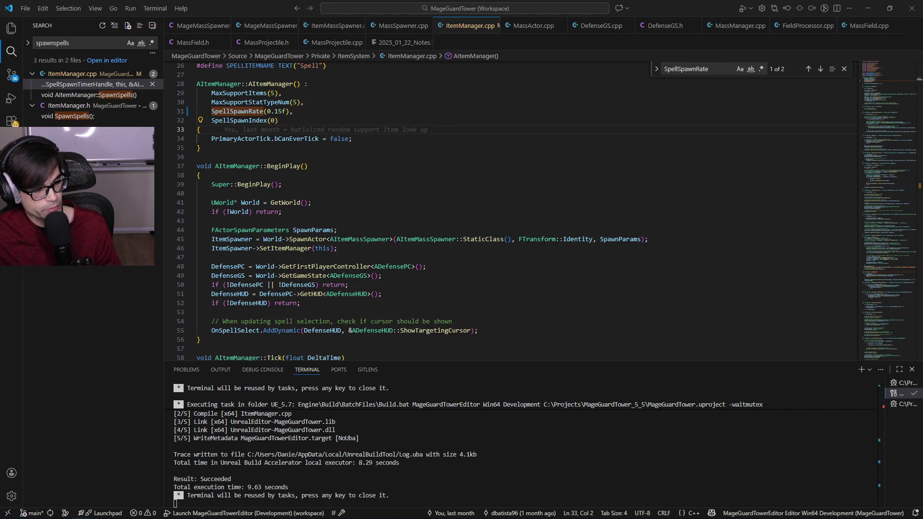
Review the actor-ticking line and the setup lines inside BeginPlay in ItemManager.cpp.
{"action": "left_click", "coordinate": [423, 139]}
{"action": "mouse_move", "coordinate": [426, 139]}
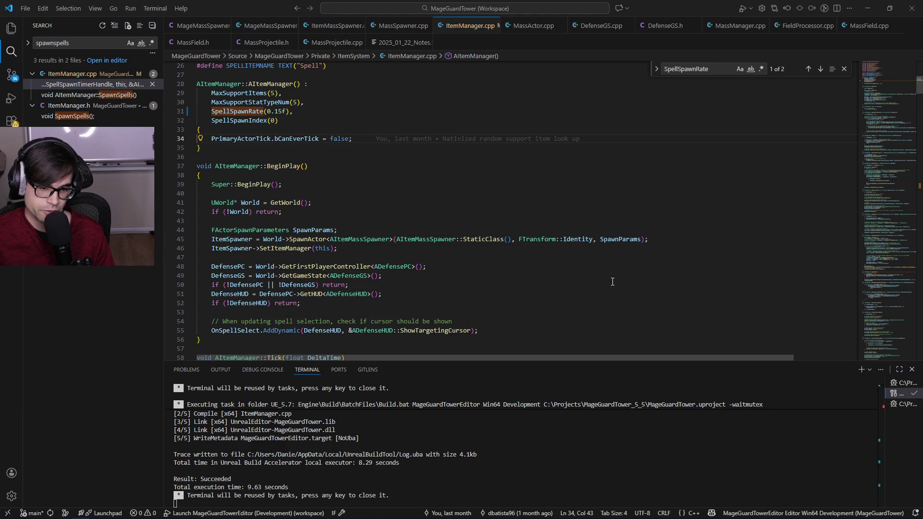
{"action": "left_click", "coordinate": [516, 256]}
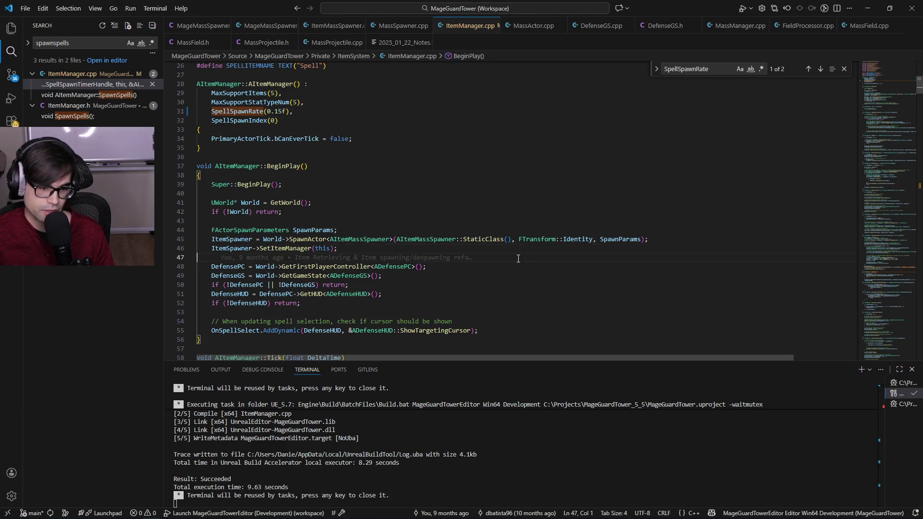
{"action": "left_click_drag", "start_coordinate": [599, 257], "coordinate": [618, 176]}
{"action": "left_click", "coordinate": [618, 175]}
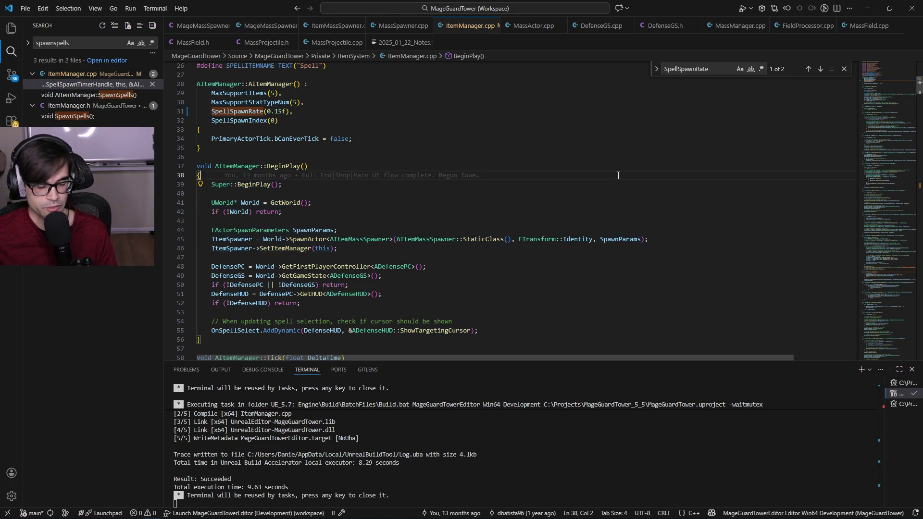
{"action": "key", "text": "Right"}
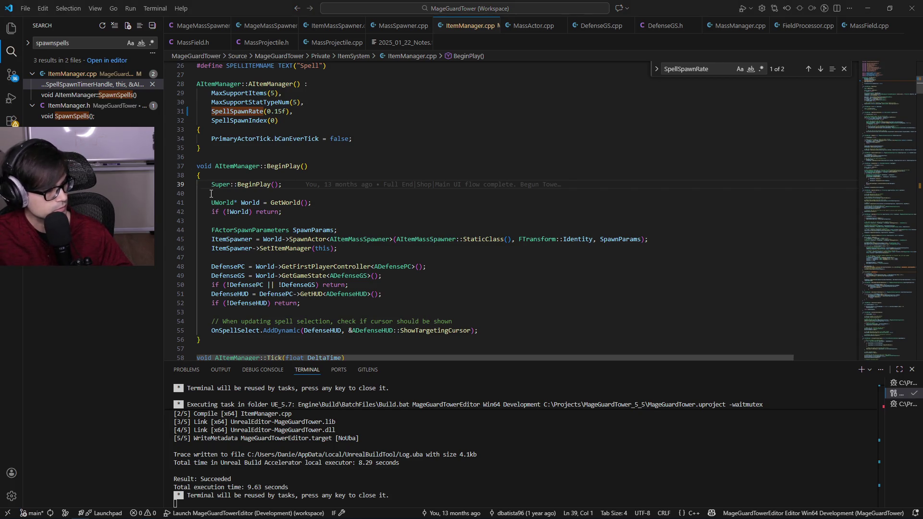
Check the item spawner creation line, then bring up 2025_01_22_Notes.txt at the explosion SFX note.
{"action": "left_click", "coordinate": [549, 237]}
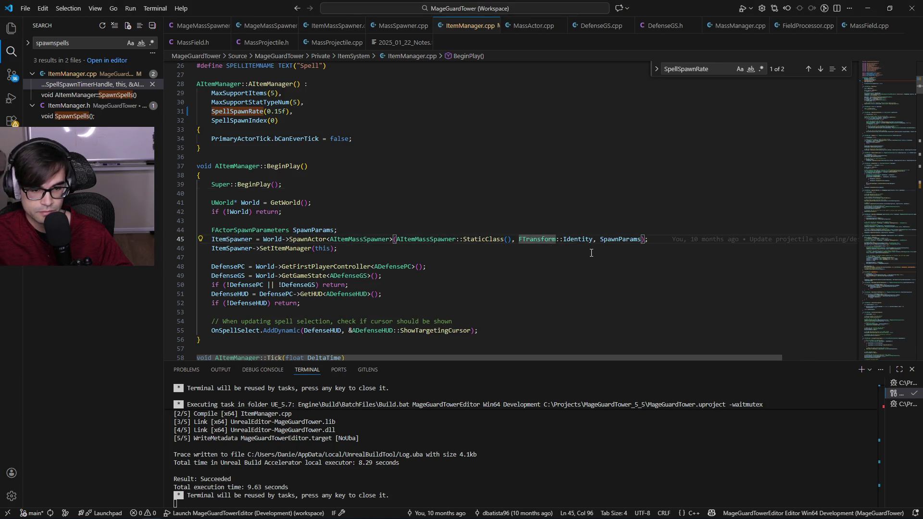
{"action": "scroll", "coordinate": [480, 303], "scroll_direction": "down", "scroll_amount": 3}
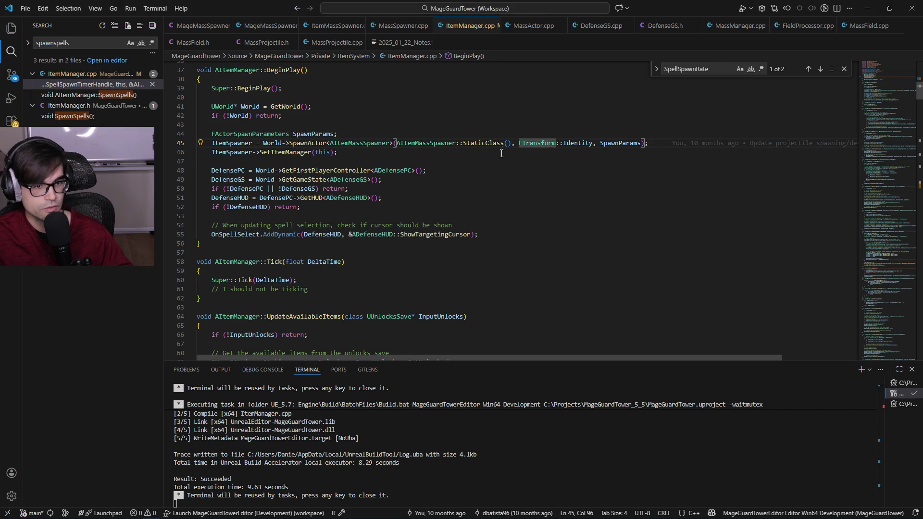
{"action": "left_click", "coordinate": [405, 42]}
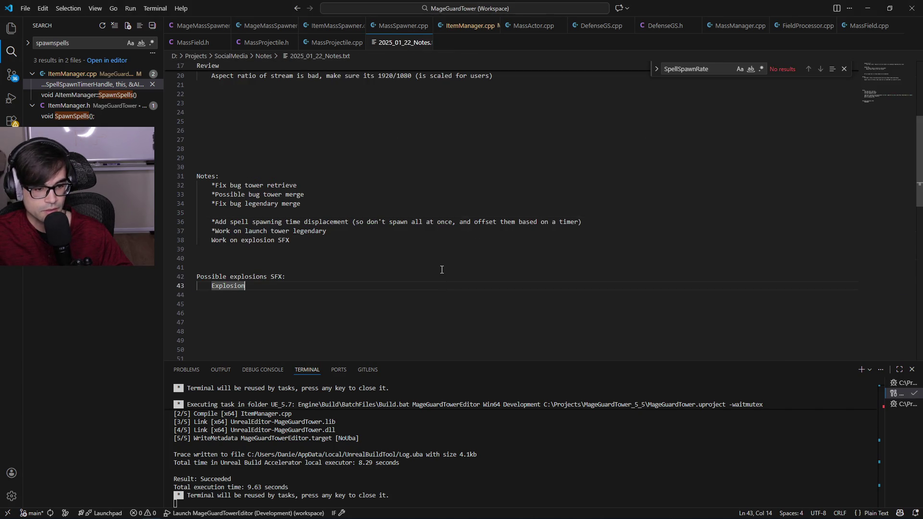
{"action": "left_click", "coordinate": [456, 237]}
Add an asterisk before 'Work on explosion SFX' on line 38 of the notes.
{"action": "left_click", "coordinate": [472, 225]}
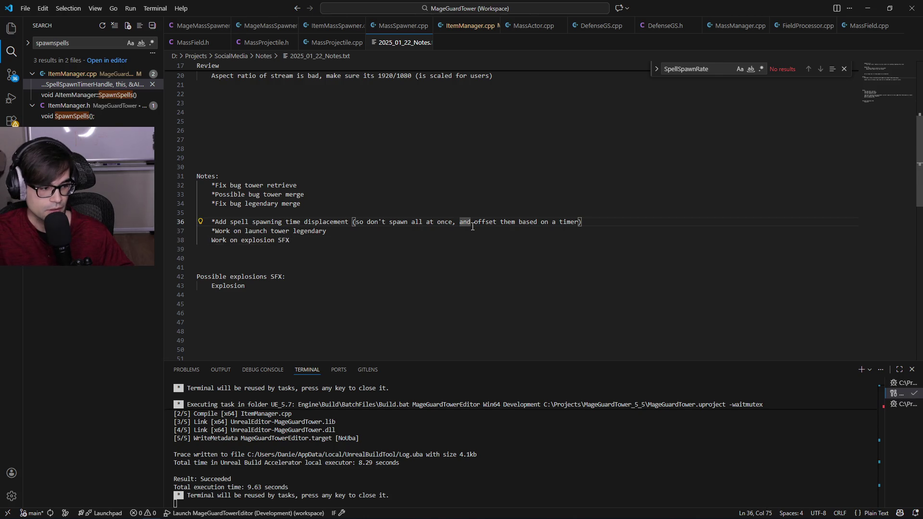
{"action": "key", "text": "Down"}
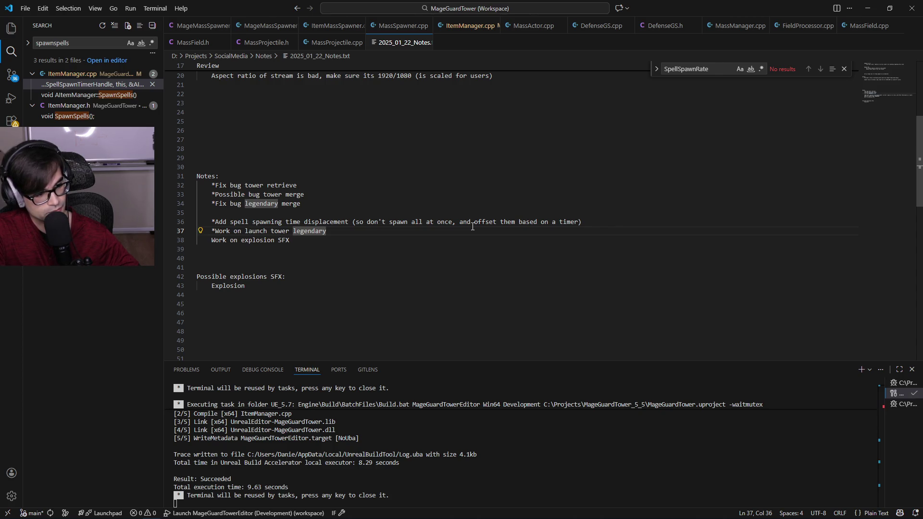
{"action": "key", "text": "Down"}
{"action": "key", "text": "Home"}
{"action": "key", "text": "ctrl+Right"}
{"action": "key", "text": "Home"}
{"action": "type", "text": "*"}
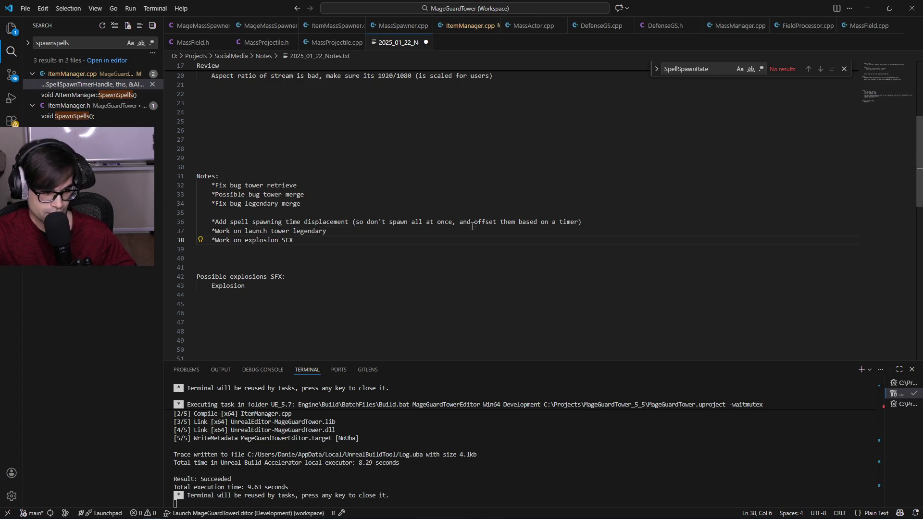
Check the neighbouring to-do lines, then switch over to Unreal Editor and the browser.
{"action": "key", "text": "Up"}
{"action": "key", "text": "Up"}
{"action": "key", "text": "End"}
{"action": "key", "text": "Home"}
{"action": "key", "text": "Home"}
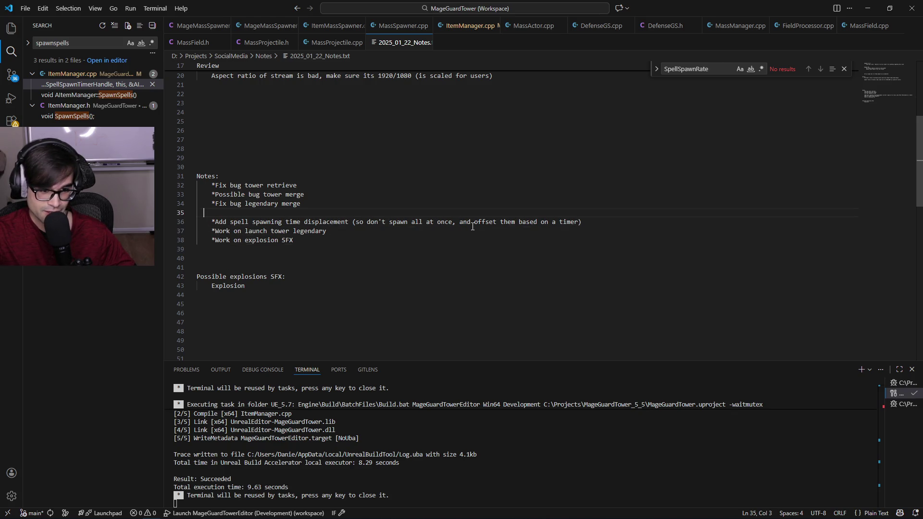
{"action": "key", "text": "ctrl+Right"}
{"action": "key", "text": "ctrl+Right"}
{"action": "key", "text": "ctrl+Right"}
{"action": "key", "text": "Down"}
{"action": "key", "text": "Down"}
{"action": "key", "text": "Home"}
{"action": "key", "text": "Home"}
{"action": "key", "text": "End"}
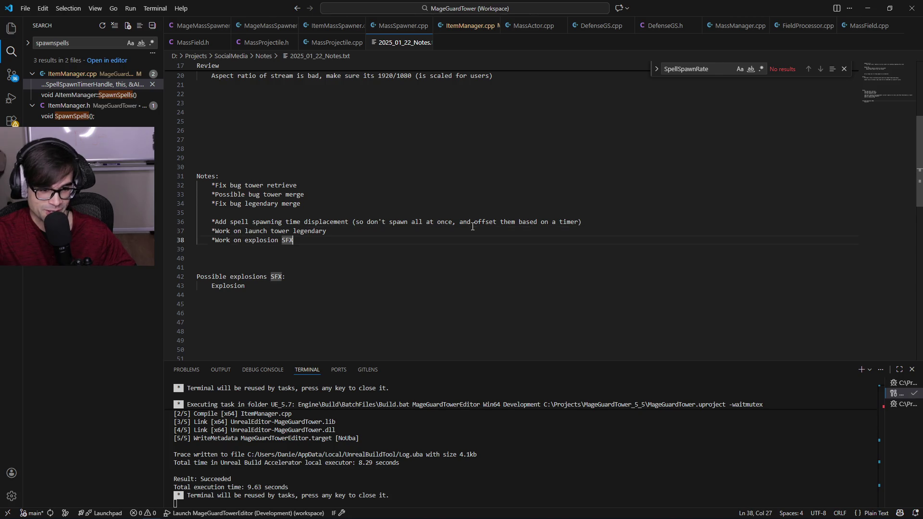
{"action": "key", "text": "Up"}
{"action": "key", "text": "End"}
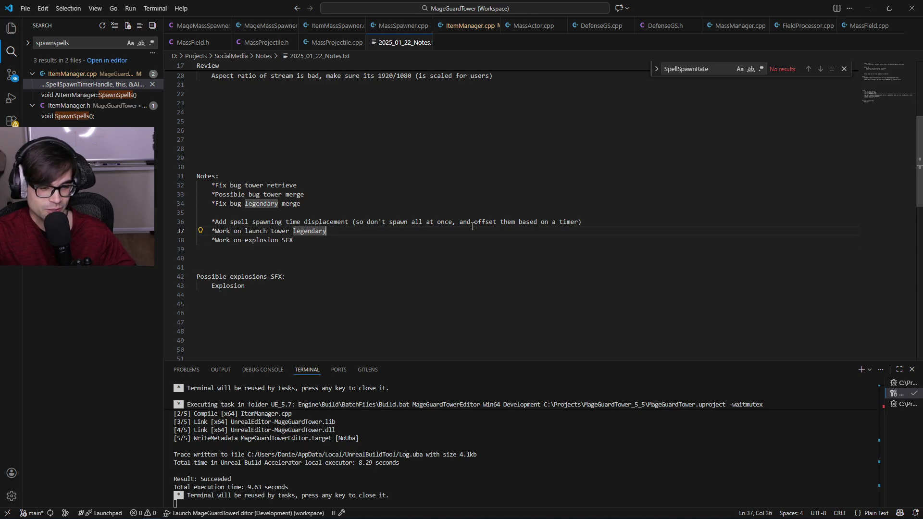
{"action": "key", "text": "Down"}
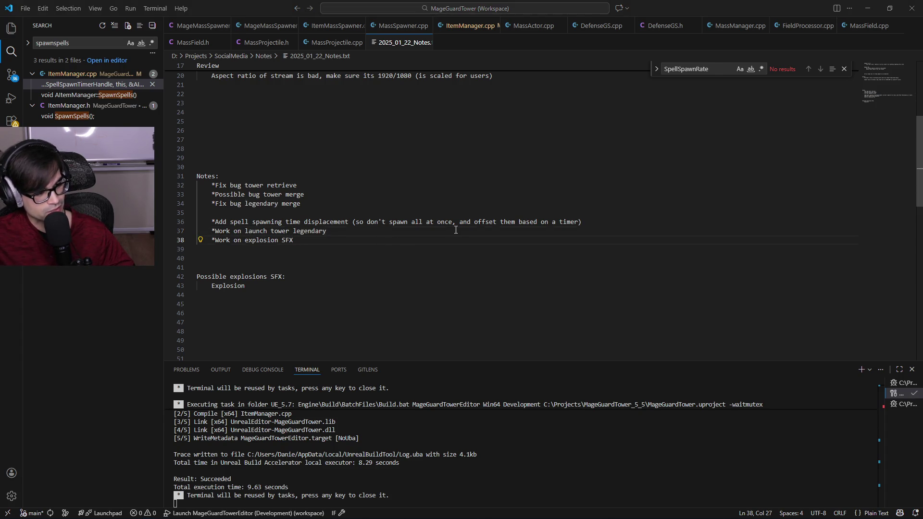
{"action": "key", "text": "alt+Tab"}
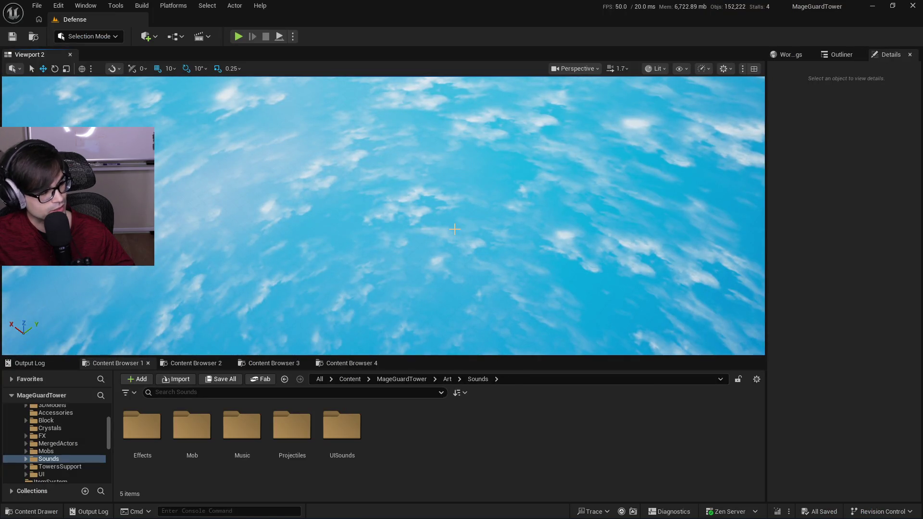
{"action": "key", "text": "alt+Tab"}
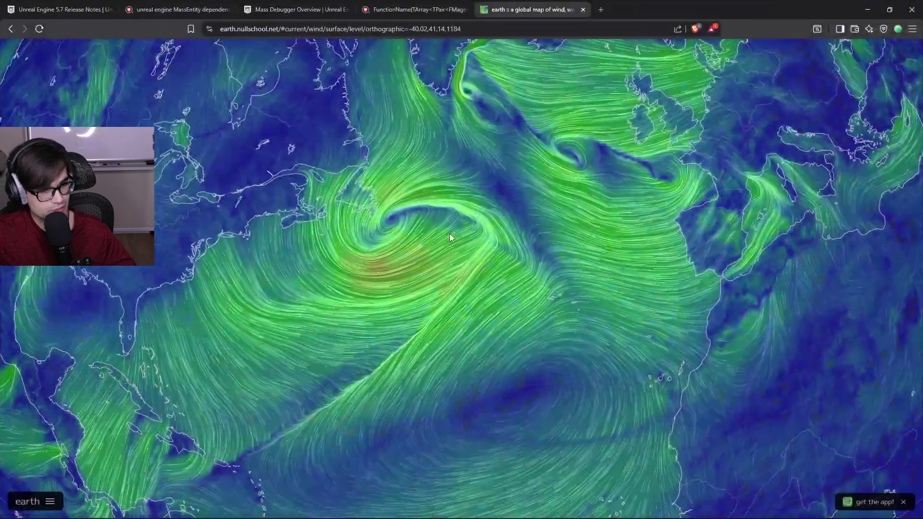
Search '2026 anime list' in a new tab and open the MyAnimeList seasonal anime result.
{"action": "left_click", "coordinate": [607, 10]}
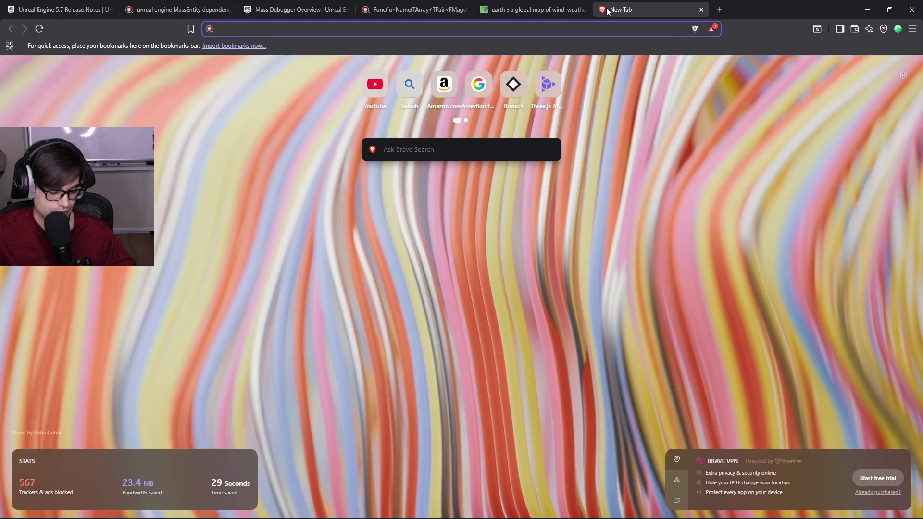
{"action": "type", "text": "202"}
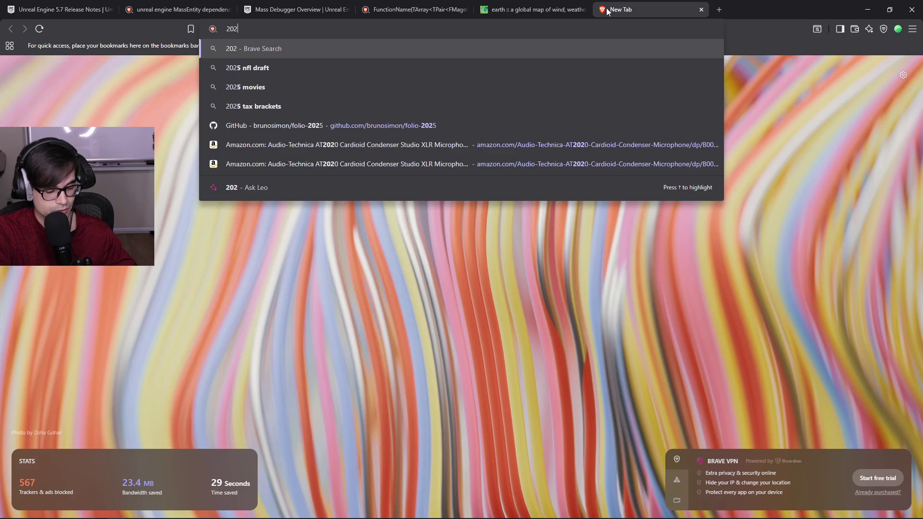
{"action": "type", "text": "6 anime list"}
{"action": "key", "text": "Return"}
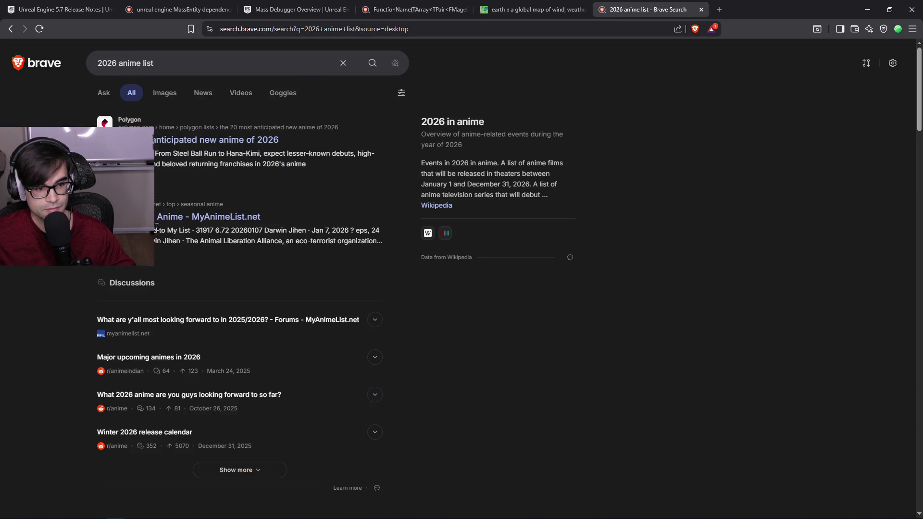
{"action": "left_click", "coordinate": [209, 217]}
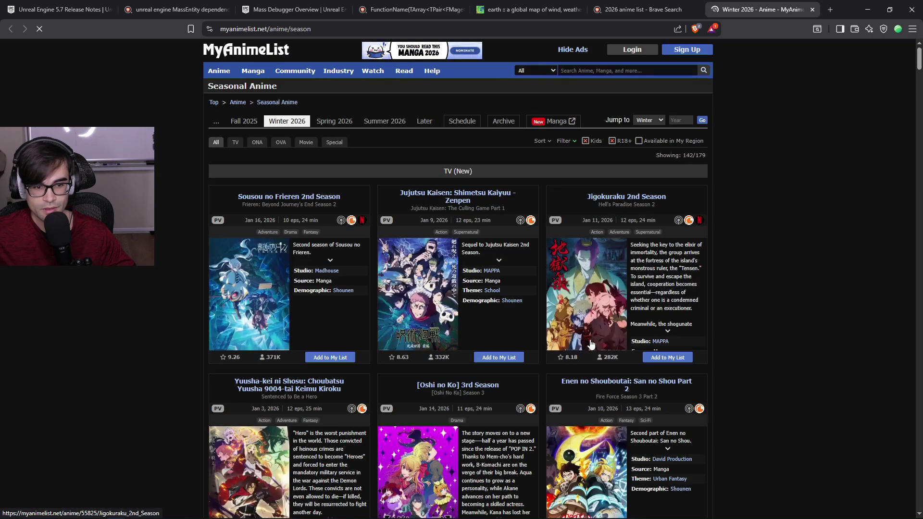
Scroll down through the Winter 2026 seasonal anime list.
{"action": "scroll", "coordinate": [757, 261], "scroll_direction": "down", "scroll_amount": 4}
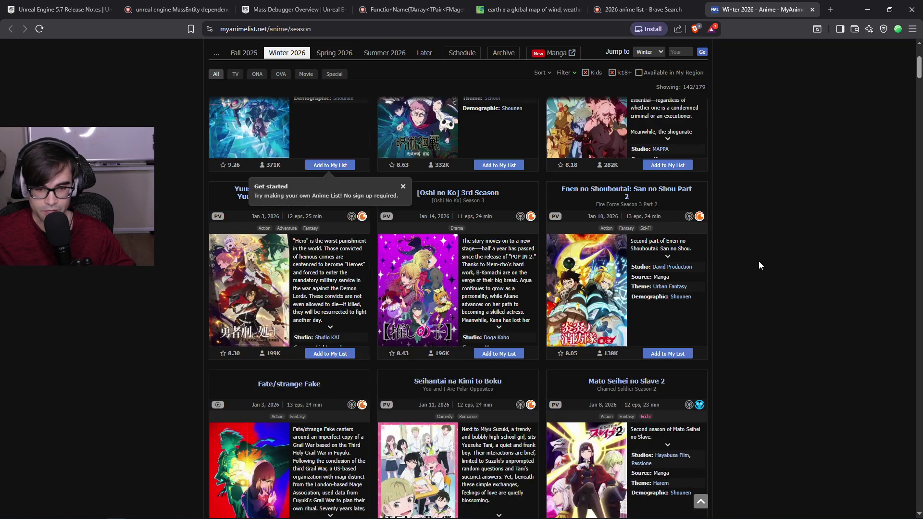
{"action": "scroll", "coordinate": [759, 261], "scroll_direction": "down", "scroll_amount": 2}
{"action": "scroll", "coordinate": [759, 261], "scroll_direction": "down", "scroll_amount": 2}
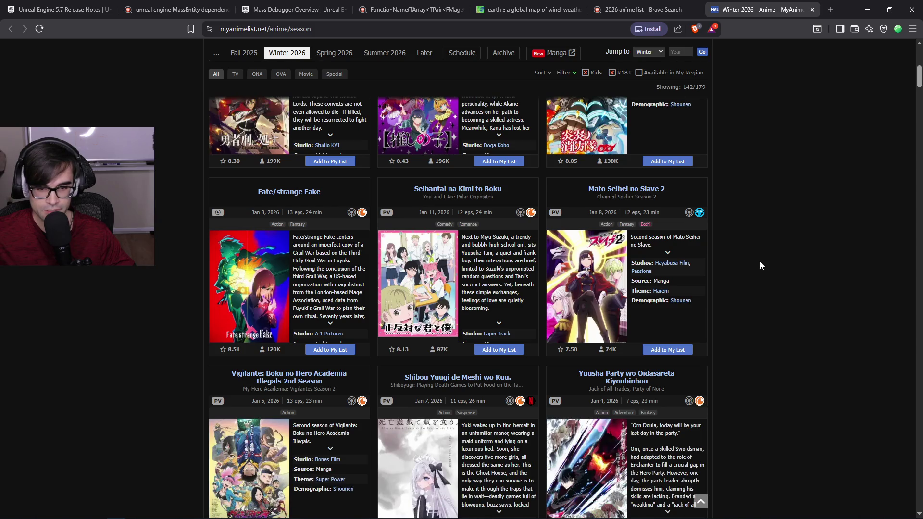
{"action": "scroll", "coordinate": [760, 261], "scroll_direction": "down", "scroll_amount": 4}
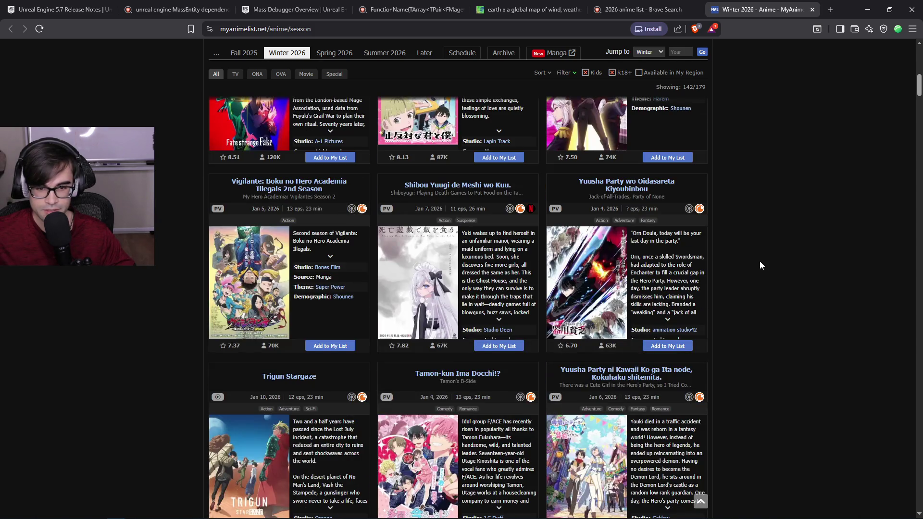
{"action": "scroll", "coordinate": [759, 261], "scroll_direction": "down", "scroll_amount": 4}
{"action": "scroll", "coordinate": [759, 261], "scroll_direction": "down", "scroll_amount": 1}
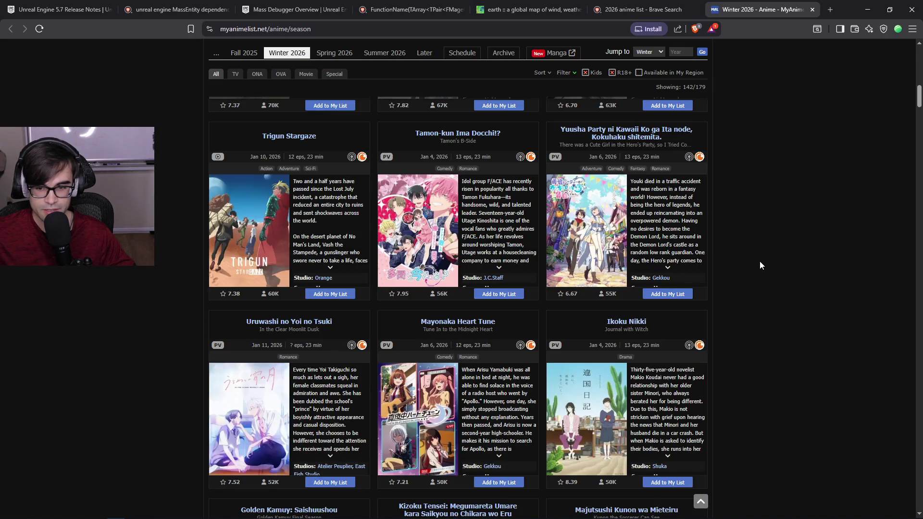
{"action": "scroll", "coordinate": [760, 264], "scroll_direction": "down", "scroll_amount": 5}
{"action": "scroll", "coordinate": [759, 262], "scroll_direction": "down", "scroll_amount": 5}
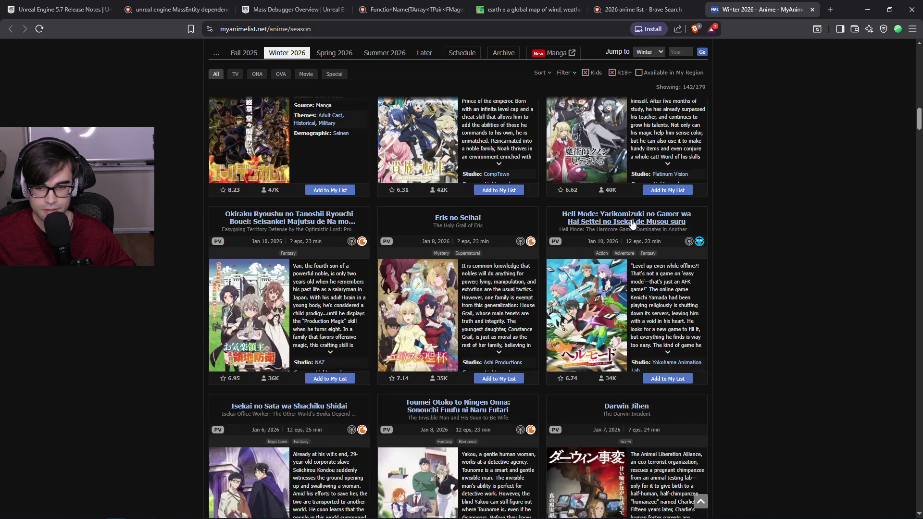
{"action": "scroll", "coordinate": [446, 233], "scroll_direction": "down", "scroll_amount": 1}
{"action": "scroll", "coordinate": [446, 232], "scroll_direction": "down", "scroll_amount": 3}
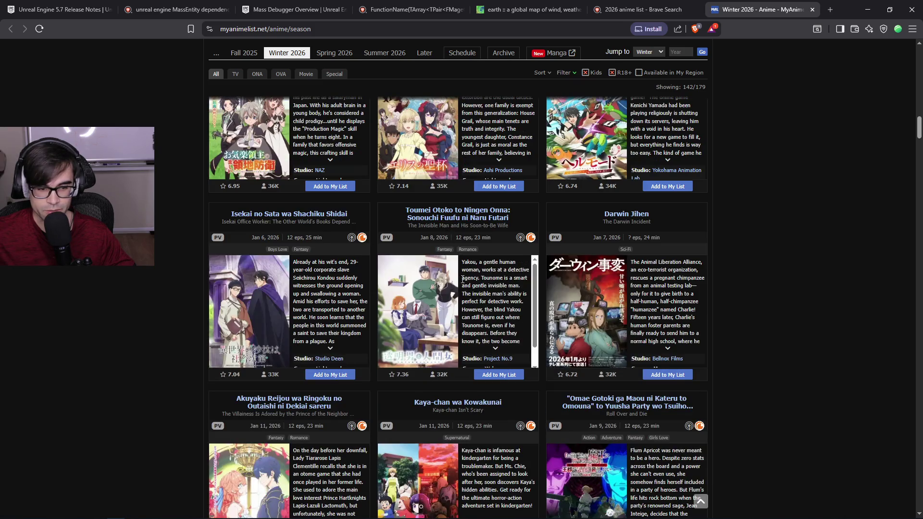
View the Isekai no Sata wa Shachiku Shidai page, select part of its title, and close both MyAnimeList tabs.
{"action": "middle_click", "coordinate": [253, 218]}
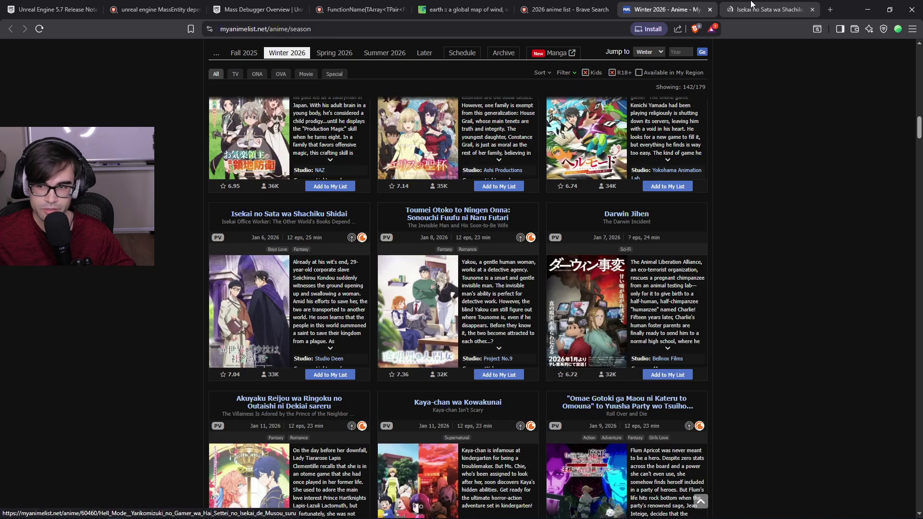
{"action": "left_click", "coordinate": [731, 11]}
{"action": "left_click", "coordinate": [711, 11]}
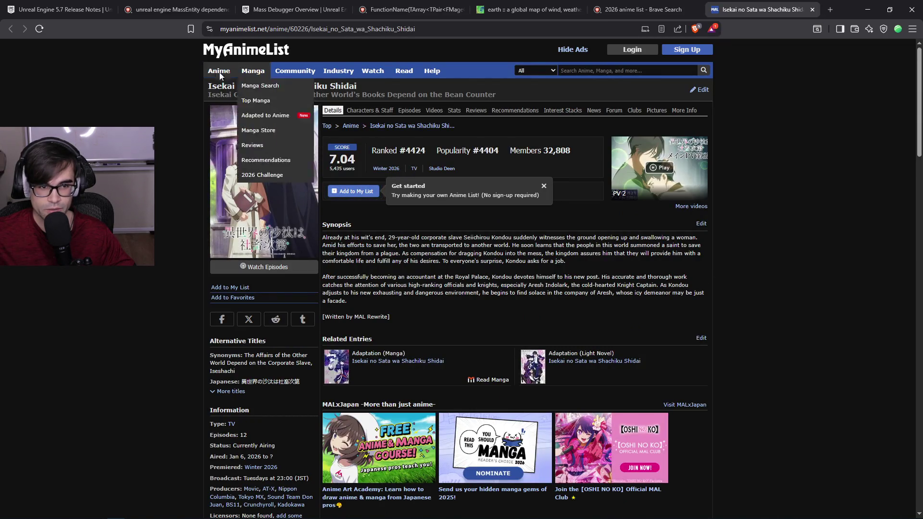
{"action": "left_click_drag", "start_coordinate": [356, 87], "coordinate": [201, 85]}
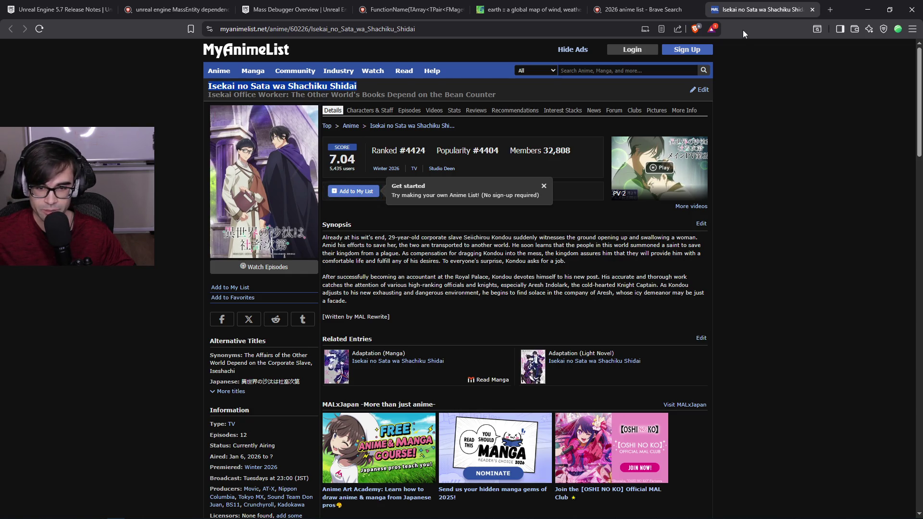
{"action": "left_click", "coordinate": [813, 9]}
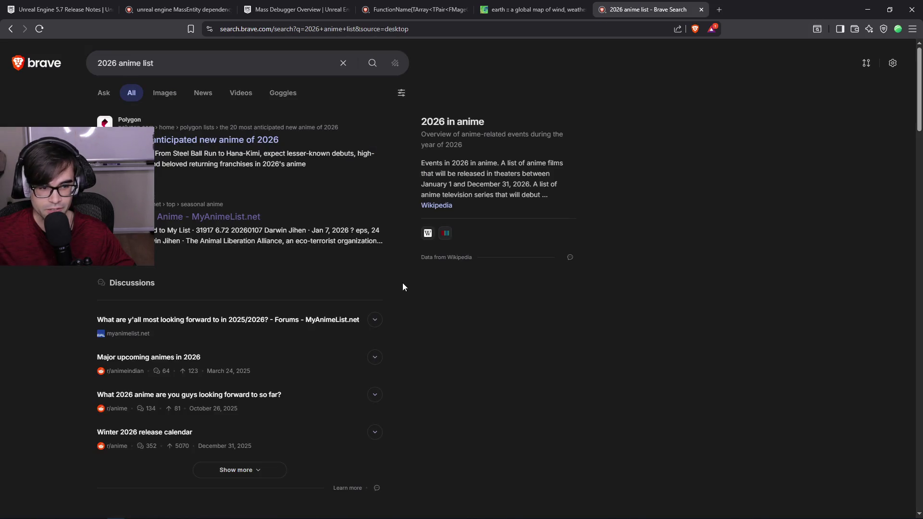
Close the anime search tab, read the wind at 43.39° N, 52.85° W, and return to the VS Code notes.
{"action": "left_click", "coordinate": [701, 10]}
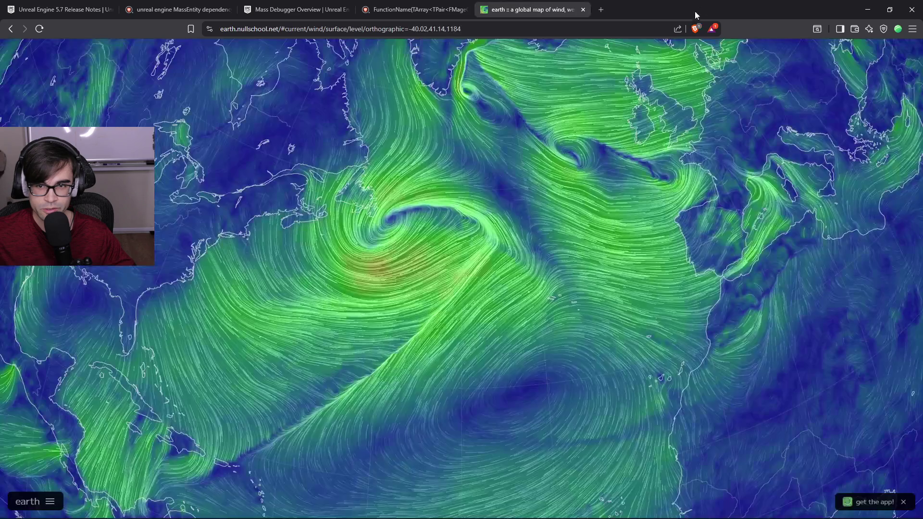
{"action": "key", "text": "alt+Tab"}
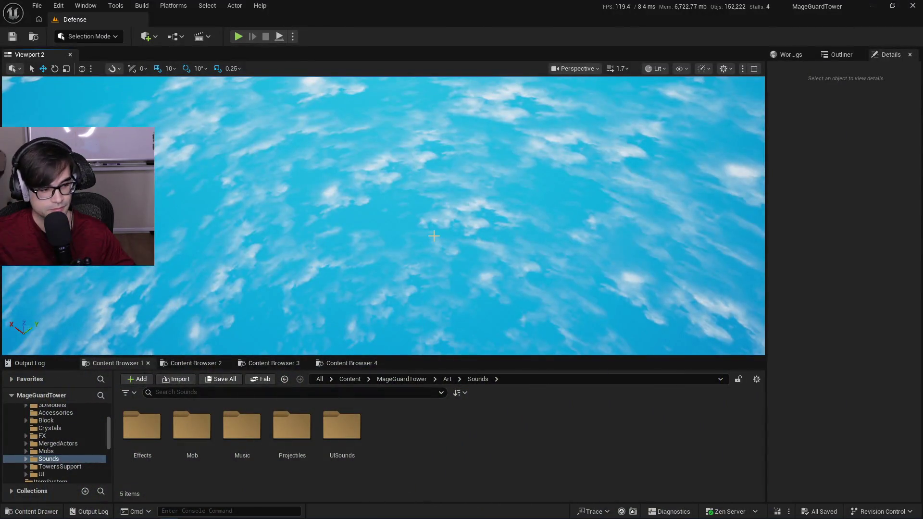
{"action": "key", "text": "alt+Tab"}
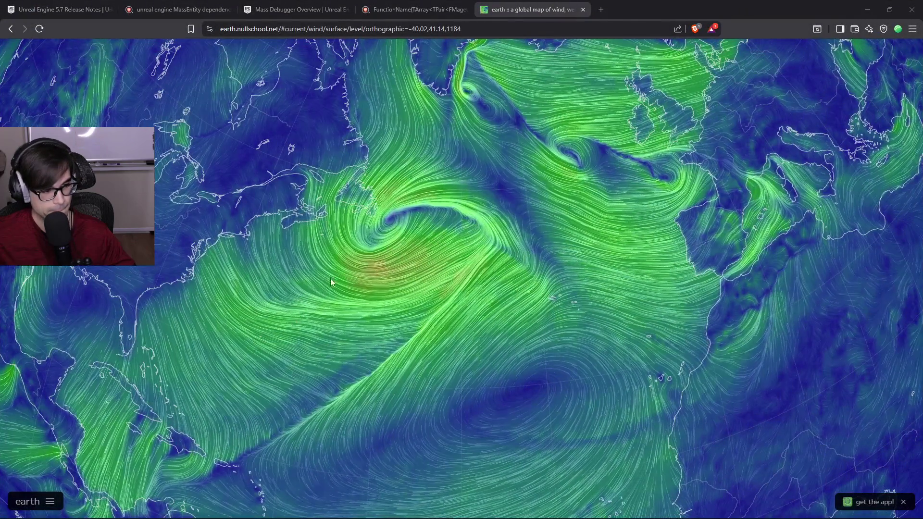
{"action": "left_click", "coordinate": [370, 250]}
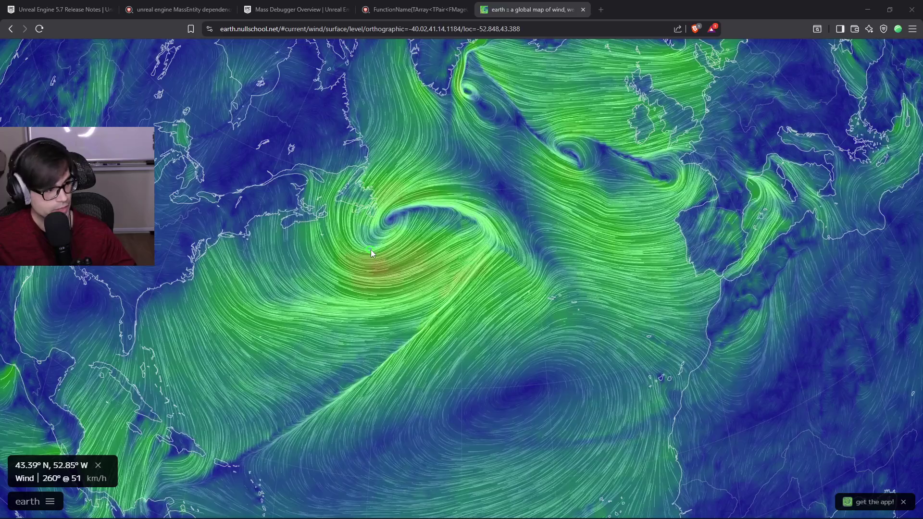
{"action": "key", "text": "alt+Tab"}
{"action": "left_click", "coordinate": [377, 277]}
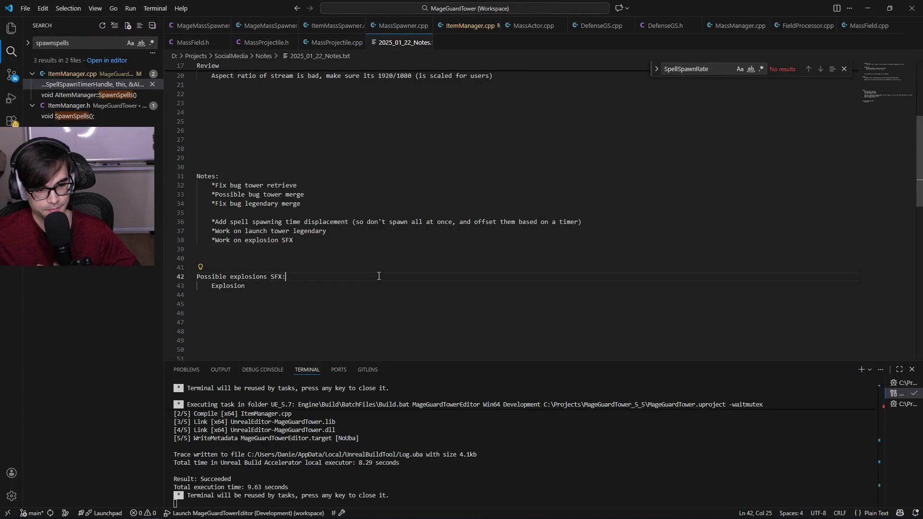
Remove the 'Possible explosions SFX: / Explosion' lines and keep the empty line's indentation.
{"action": "key", "text": "Down"}
{"action": "key", "text": "shift+Up"}
{"action": "key", "text": "shift+Up"}
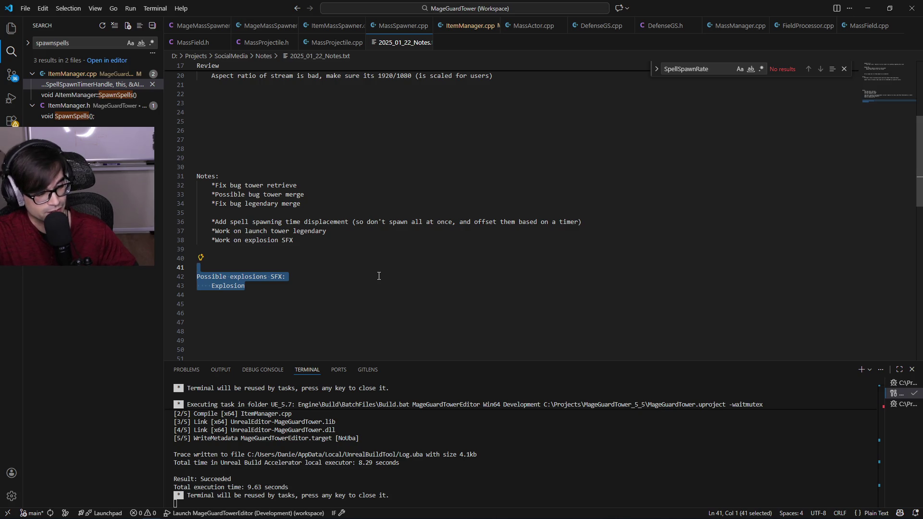
{"action": "key", "text": "BackSpace"}
{"action": "key", "text": "BackSpace"}
{"action": "key", "text": "BackSpace"}
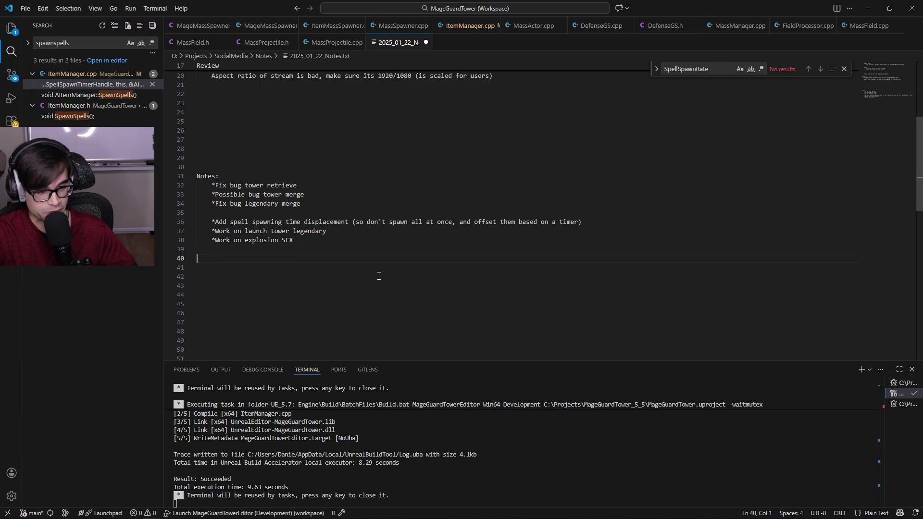
{"action": "key", "text": "Down"}
{"action": "key", "text": "Down"}
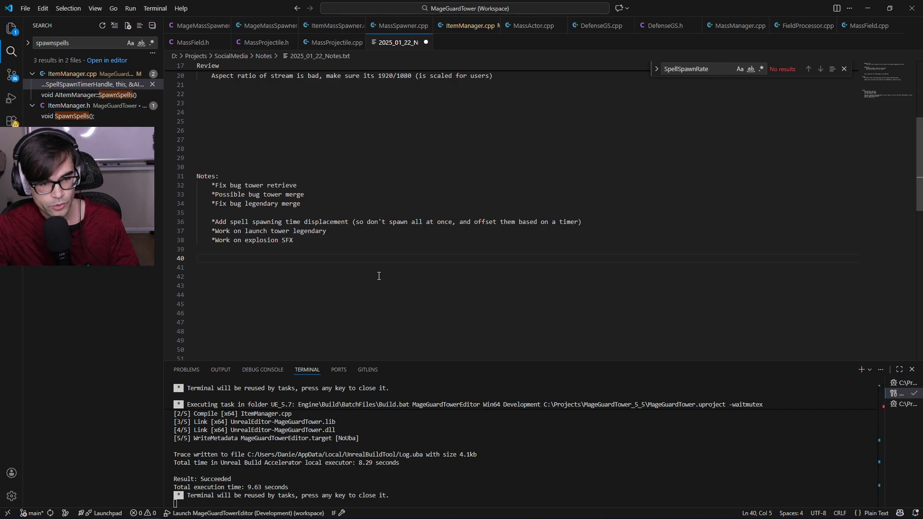
{"action": "key", "text": "BackSpace"}
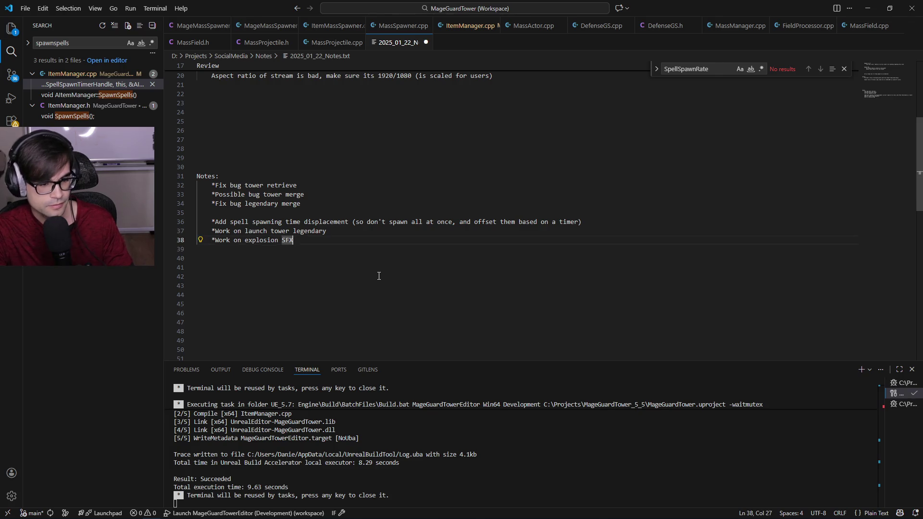
{"action": "key", "text": "Tab"}
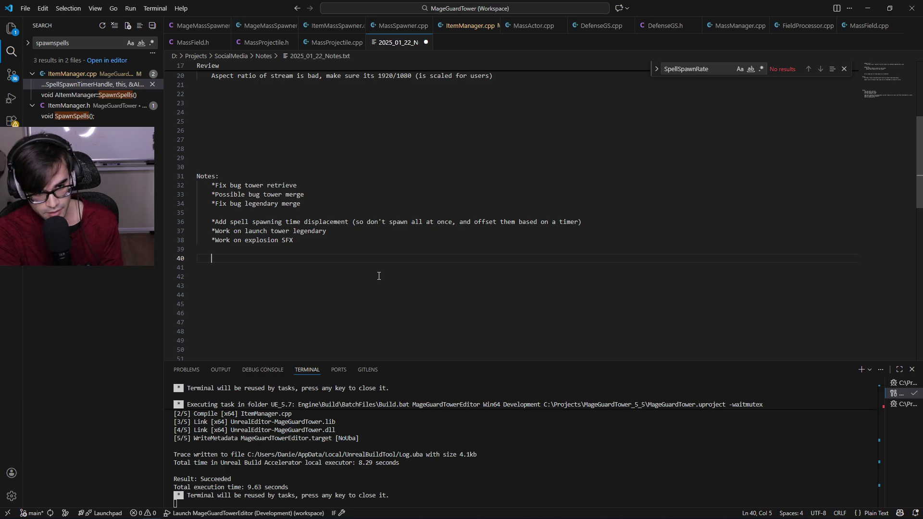
Step through the to-do items, add a new line below the list, then go to the MageGuard notes.
{"action": "key", "text": "Up"}
{"action": "key", "text": "Up"}
{"action": "key", "text": "Up"}
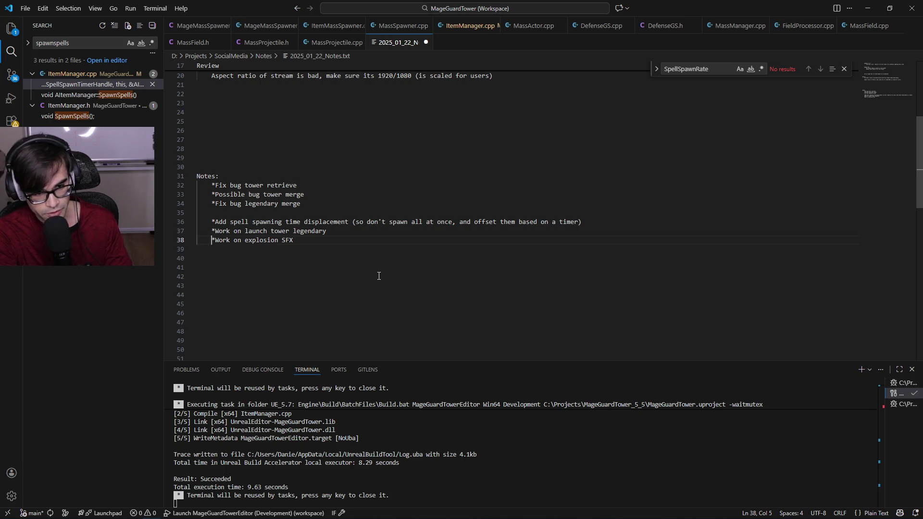
{"action": "key", "text": "Down"}
{"action": "key", "text": "ctrl+l"}
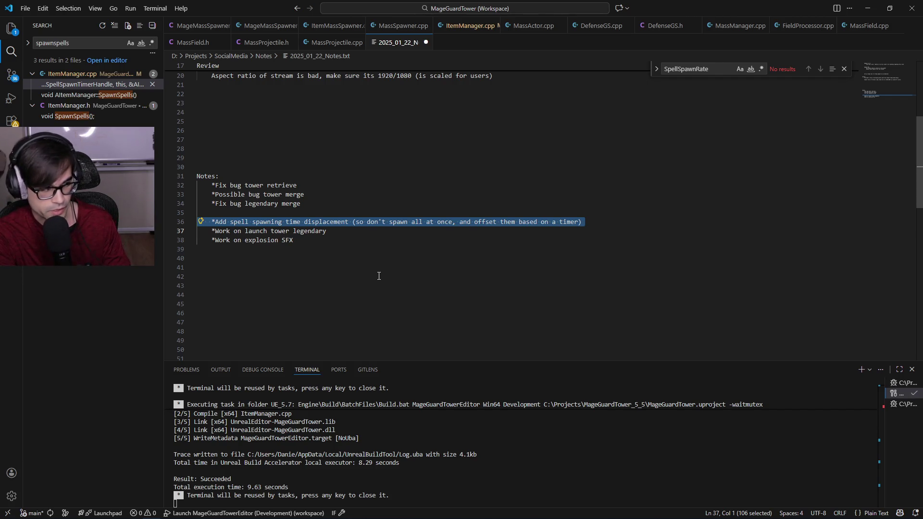
{"action": "key", "text": "End"}
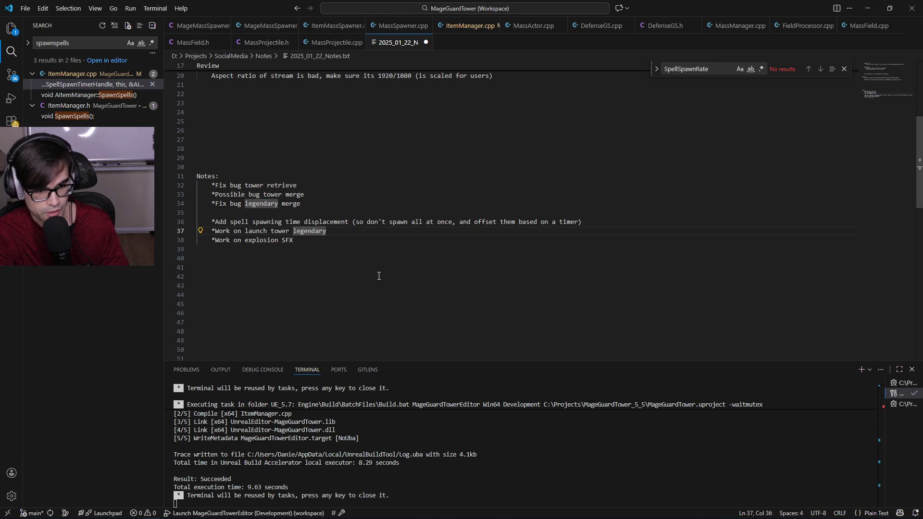
{"action": "key", "text": "ctrl+shift+Left"}
{"action": "key", "text": "ctrl+shift+Left"}
{"action": "key", "text": "ctrl+shift+Left"}
{"action": "key", "text": "Down"}
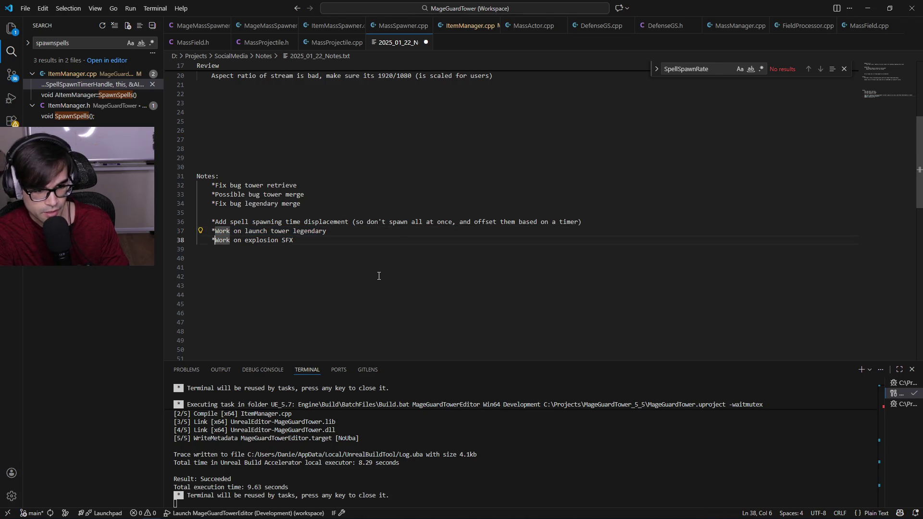
{"action": "key", "text": "ctrl+shift+Right"}
{"action": "key", "text": "ctrl+shift+Right"}
{"action": "key", "text": "ctrl+shift+Right"}
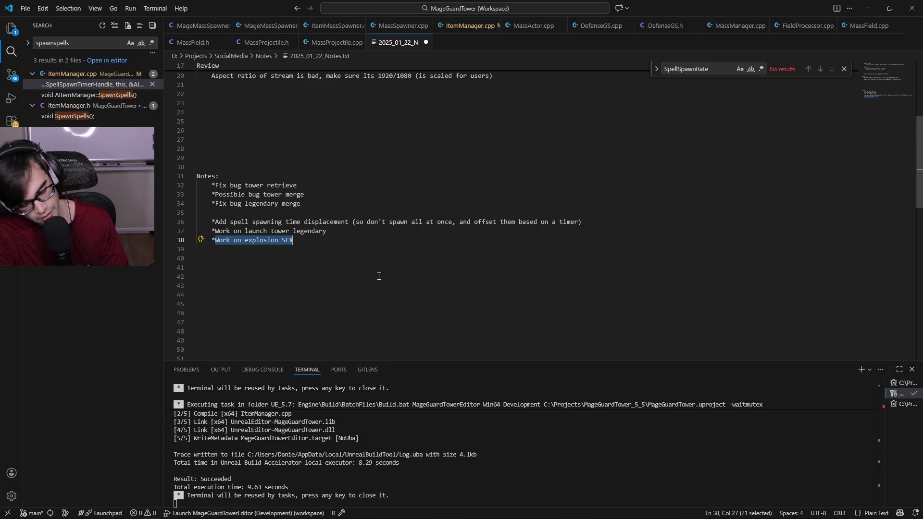
{"action": "key", "text": "End"}
{"action": "key", "text": "Return"}
{"action": "key", "text": "Return"}
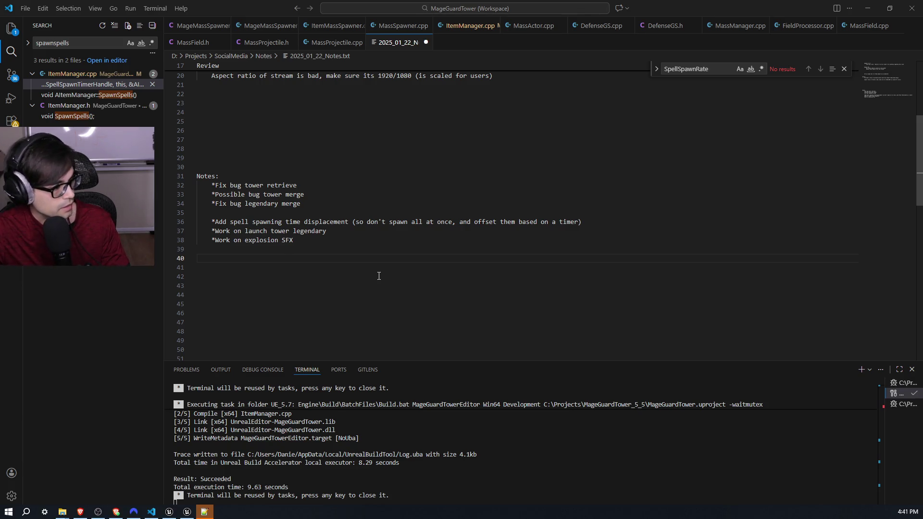
{"action": "key", "text": "alt+Tab"}
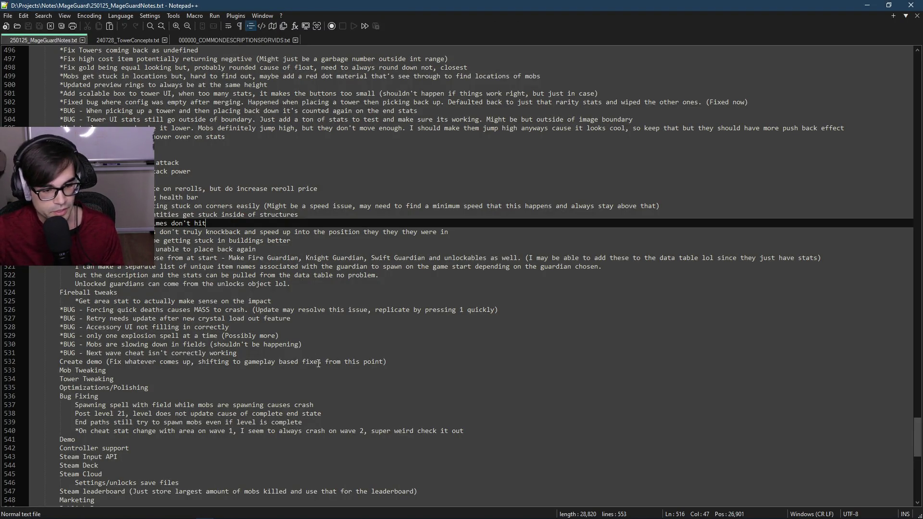
Select and review the Bug Fixing heading and its entries in 250125_MageGuardNotes.txt.
{"action": "left_click", "coordinate": [306, 395]}
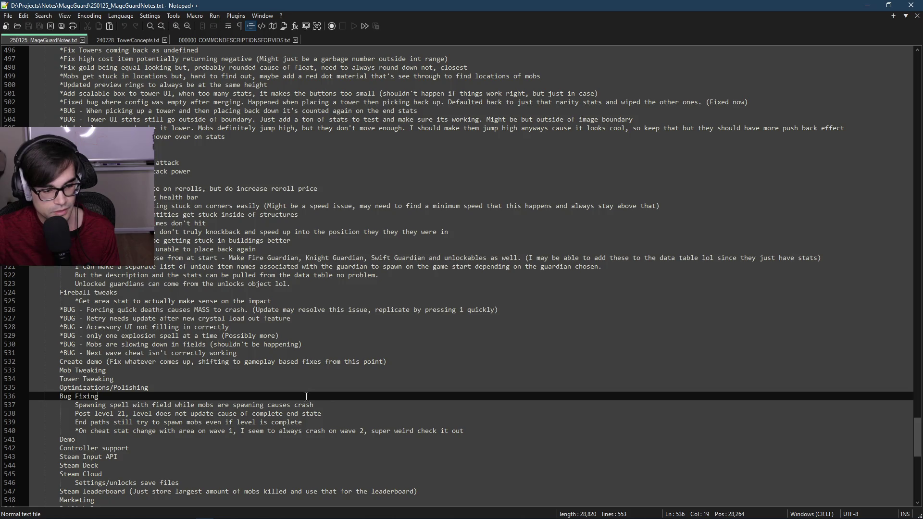
{"action": "left_click", "coordinate": [345, 406]}
{"action": "left_click_drag", "start_coordinate": [486, 431], "coordinate": [18, 406]}
{"action": "mouse_move", "coordinate": [313, 424]}
{"action": "left_mouse_down"}
{"action": "mouse_move", "coordinate": [319, 419]}
{"action": "mouse_move", "coordinate": [36, 400]}
{"action": "left_mouse_up"}
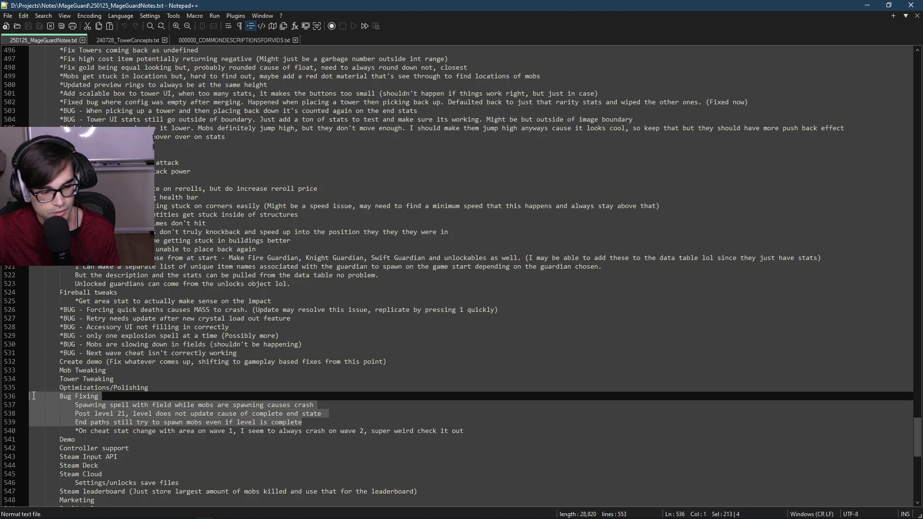
{"action": "mouse_move", "coordinate": [402, 420]}
{"action": "left_mouse_down"}
{"action": "mouse_move", "coordinate": [210, 396]}
{"action": "mouse_move", "coordinate": [48, 391]}
{"action": "mouse_move", "coordinate": [480, 428]}
{"action": "left_mouse_up"}
{"action": "left_click", "coordinate": [115, 397]}
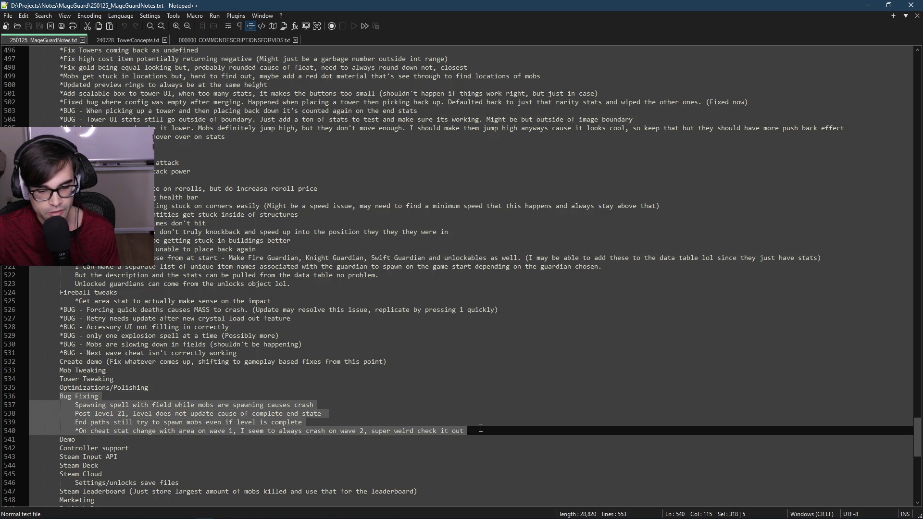
{"action": "left_click", "coordinate": [481, 429]}
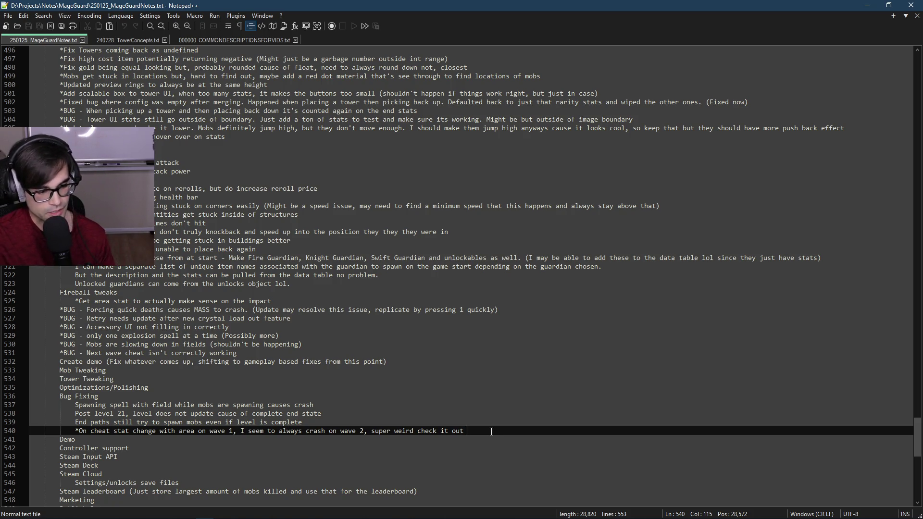
Move up past the Create demo and Next wave cheat lines to the end of line 527.
{"action": "key", "text": "Up"}
{"action": "key", "text": "Up"}
{"action": "key", "text": "Up"}
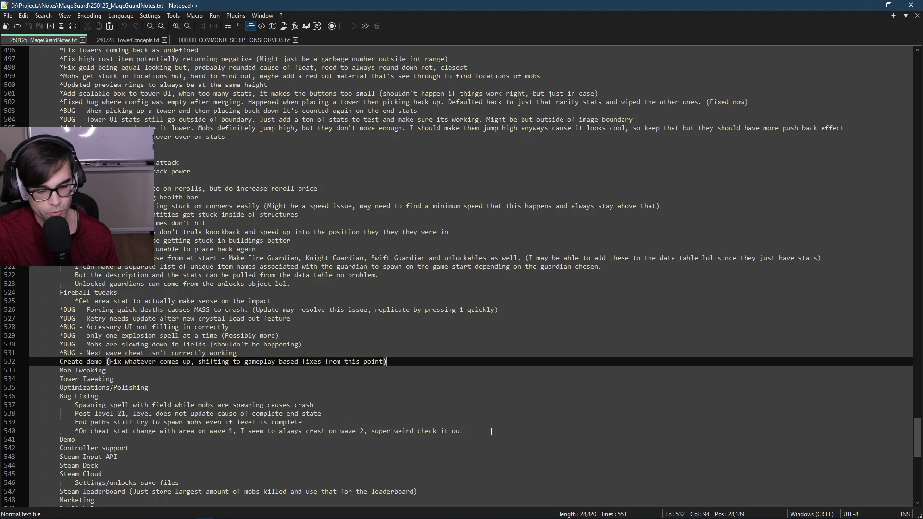
{"action": "key", "text": "Up"}
{"action": "key", "text": "Up"}
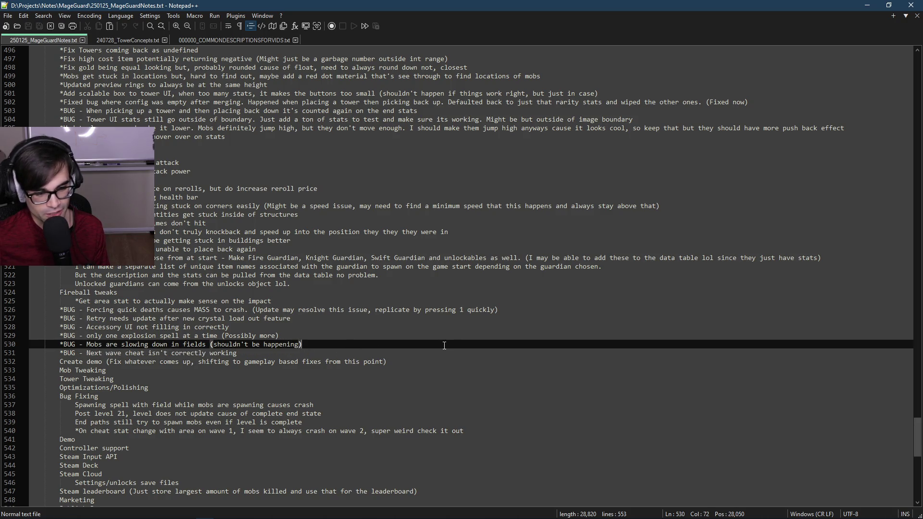
{"action": "left_click", "coordinate": [620, 327]}
Delete the trailing space after 'feature' on line 527 in Notepad++.
{"action": "left_click", "coordinate": [650, 318]}
{"action": "left_click", "coordinate": [661, 308]}
{"action": "key", "text": "Down"}
{"action": "key", "text": "BackSpace"}
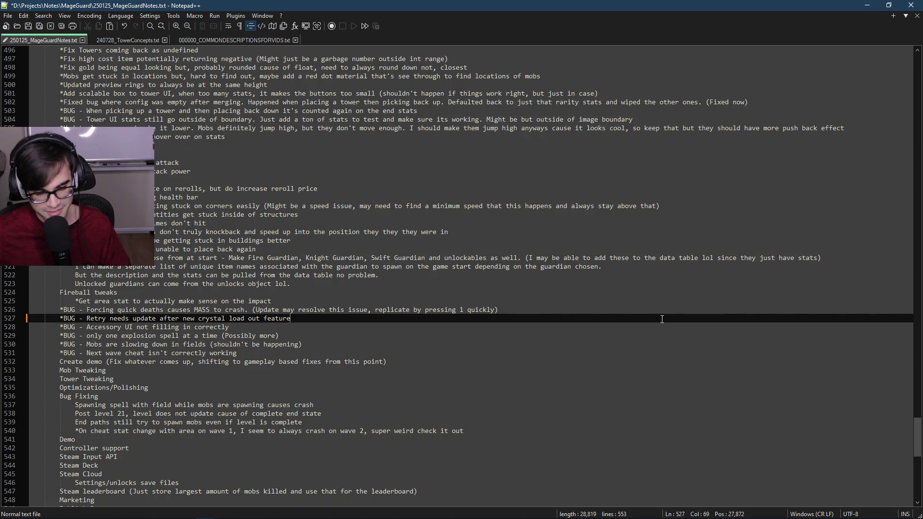
Check the end of lines 530–531, then switch back to the daily notes in VS Code.
{"action": "left_click", "coordinate": [553, 348]}
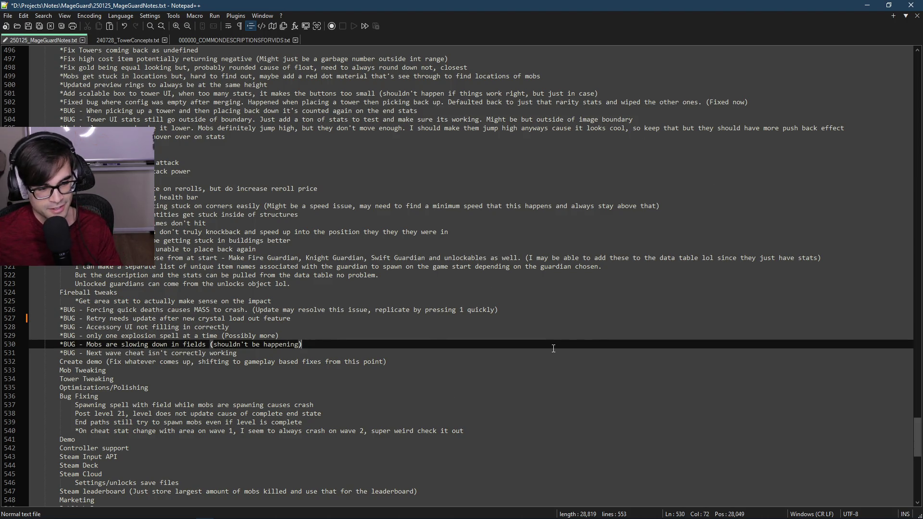
{"action": "left_click", "coordinate": [617, 355]}
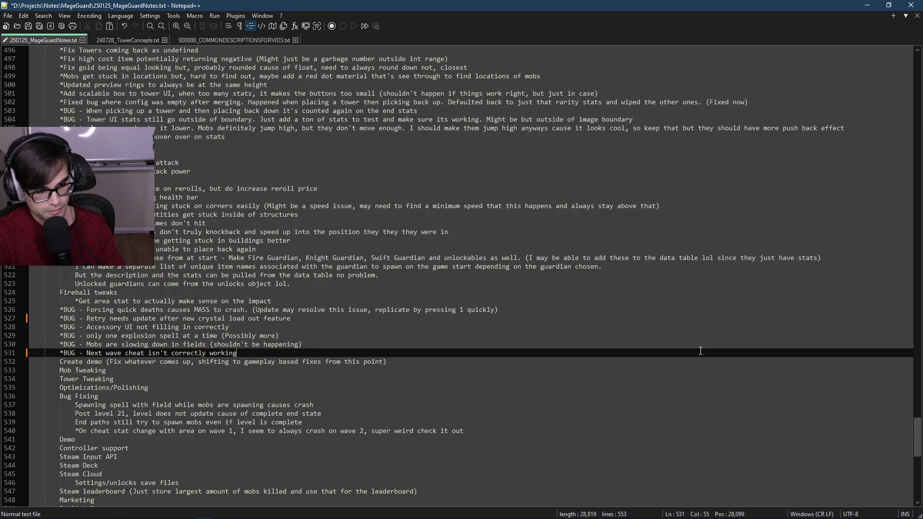
{"action": "key", "text": "Right"}
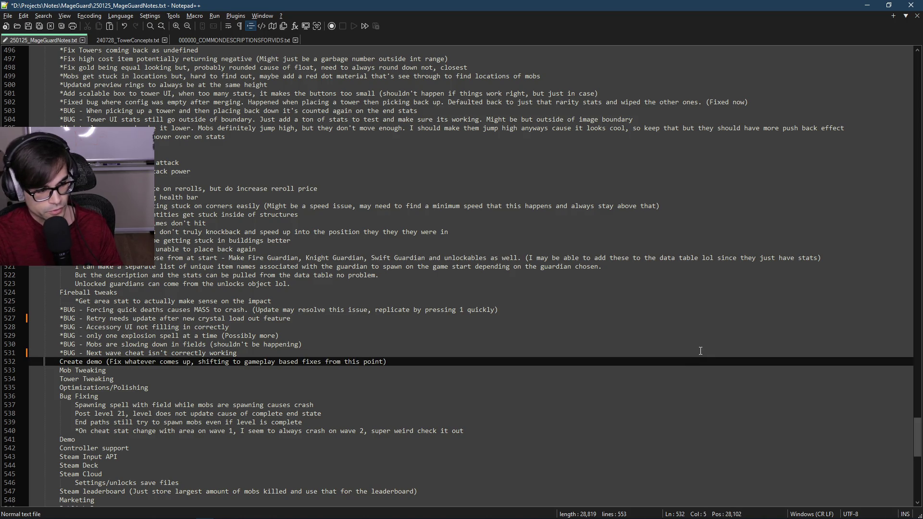
{"action": "key", "text": "alt+Tab"}
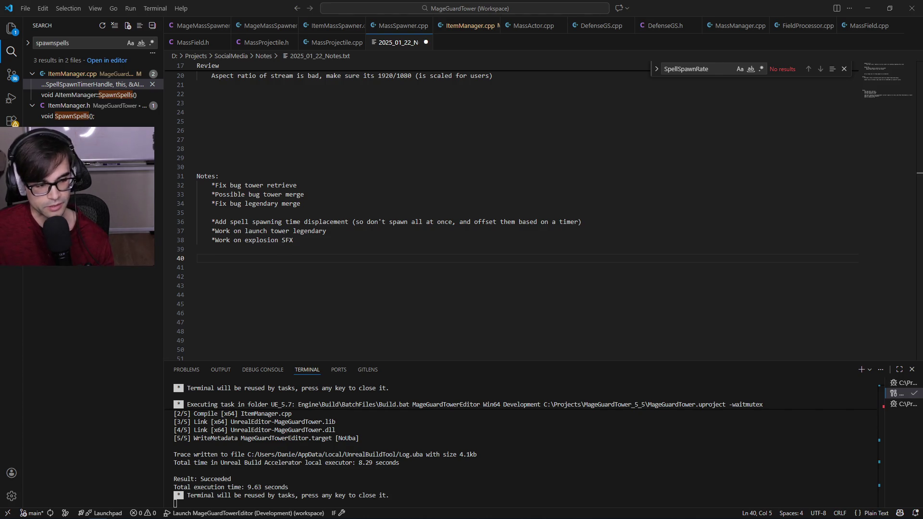
Leave the notes file unchanged and switch back to the Brave wind map.
{"action": "left_click", "coordinate": [438, 278]}
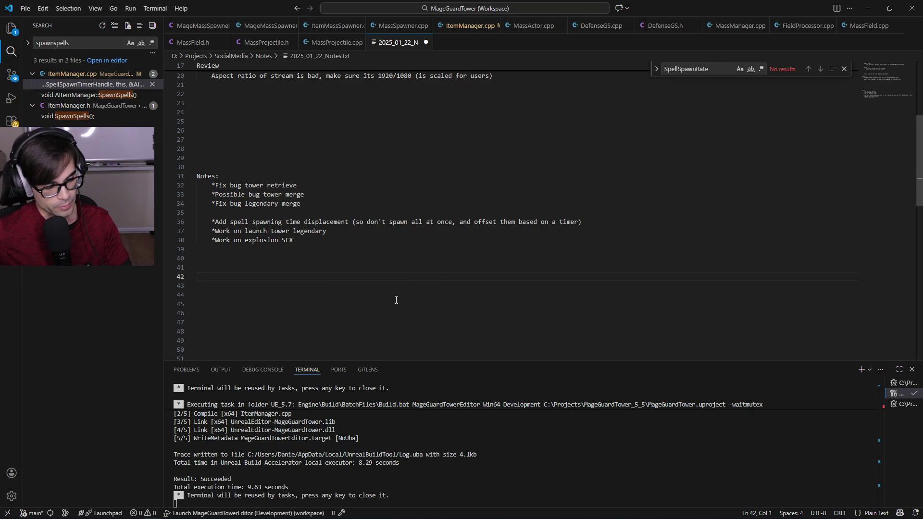
{"action": "left_click", "coordinate": [460, 256]}
{"action": "left_click", "coordinate": [466, 243]}
{"action": "left_click", "coordinate": [473, 251]}
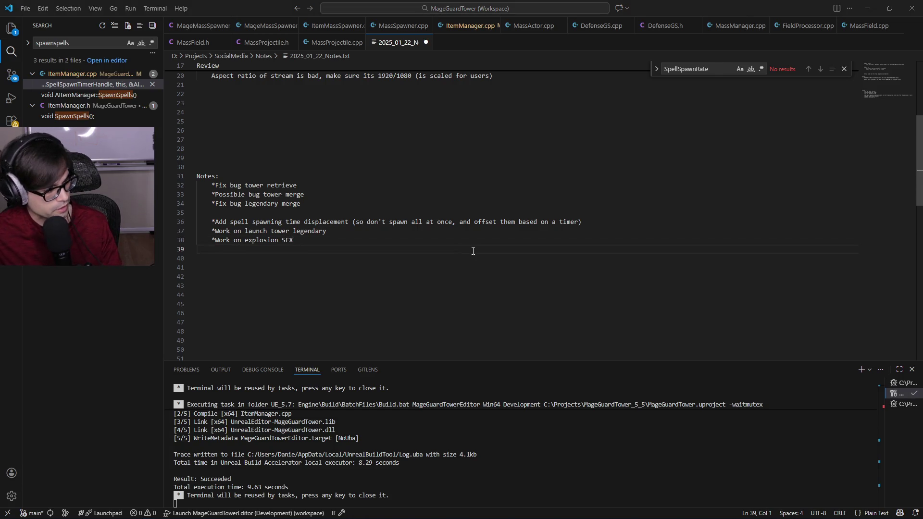
{"action": "key", "text": "alt+Tab"}
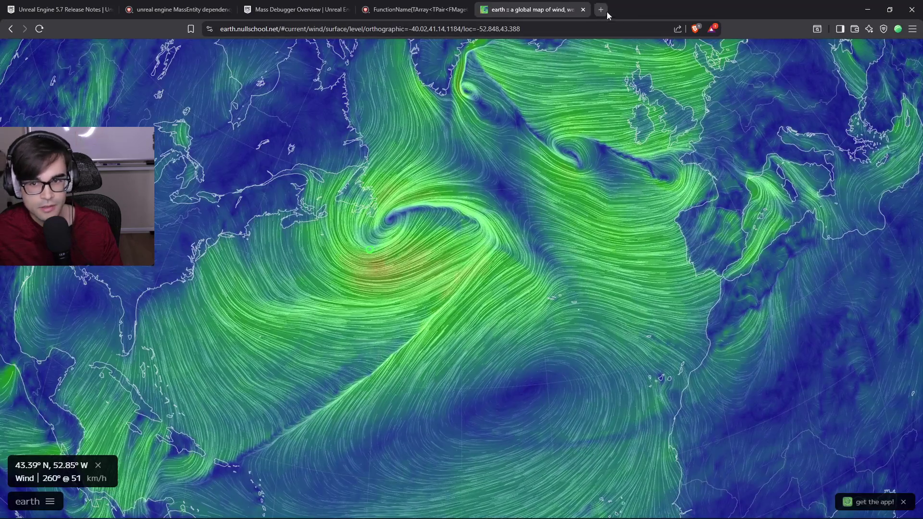
Search 'porter robinson worlds album release date' and highlight the August 12, 2014 release date.
{"action": "left_click", "coordinate": [605, 10]}
{"action": "type", "text": "porter ro"}
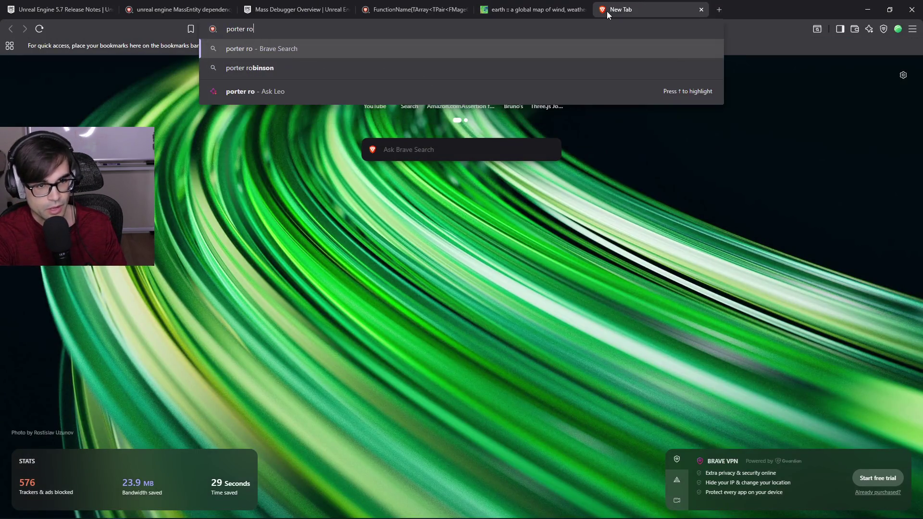
{"action": "type", "text": "binson worlds album release date"}
{"action": "key", "text": "Return"}
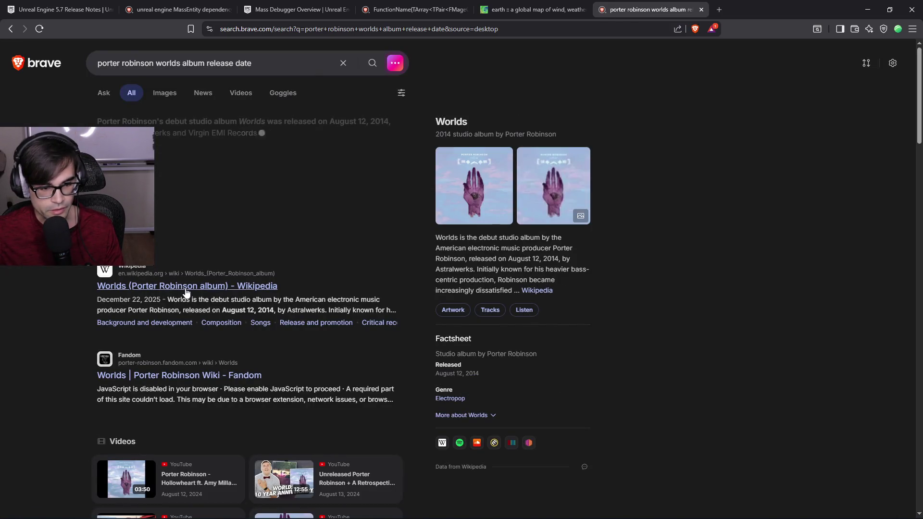
{"action": "left_click_drag", "start_coordinate": [274, 310], "coordinate": [183, 310]}
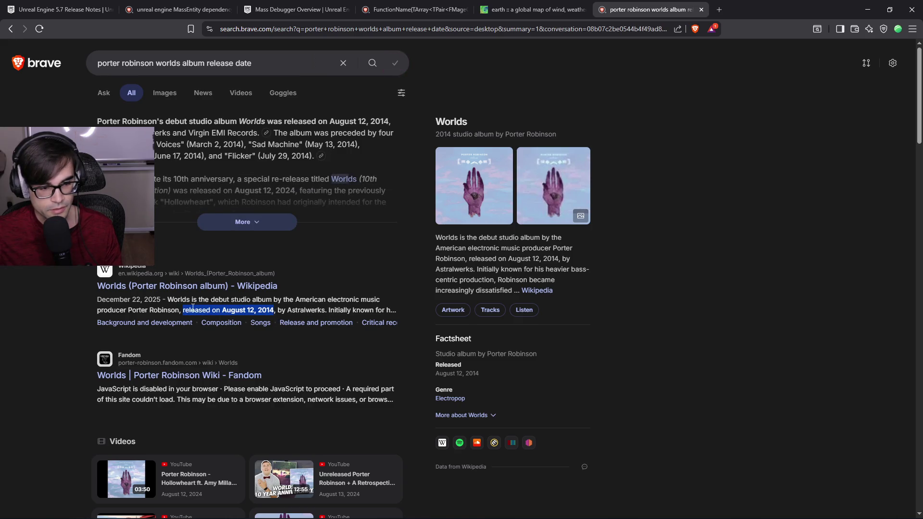
Read through the Worlds Wikipedia article, then close it and the search tab.
{"action": "middle_click", "coordinate": [184, 284]}
{"action": "left_click", "coordinate": [725, 10]}
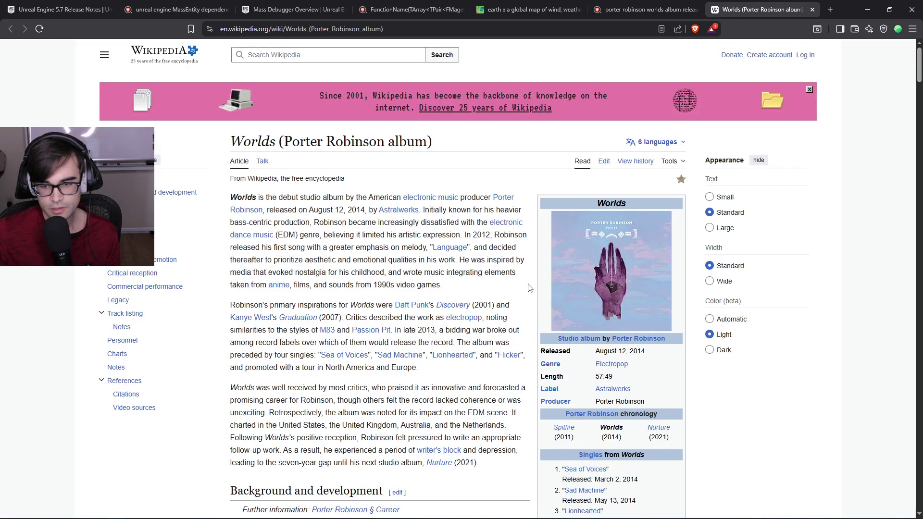
{"action": "scroll", "coordinate": [620, 191], "scroll_direction": "down", "scroll_amount": 5}
{"action": "triple_click", "coordinate": [618, 192]}
{"action": "left_click", "coordinate": [742, 382]}
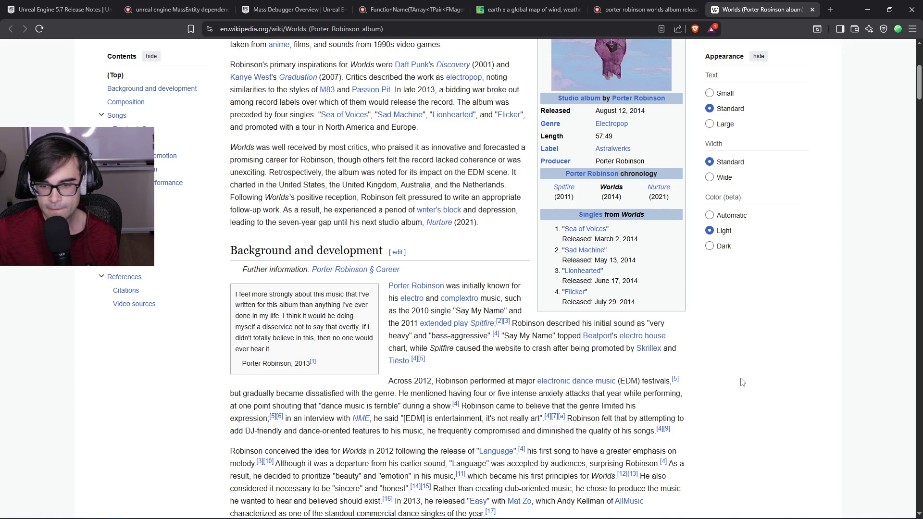
{"action": "scroll", "coordinate": [743, 381], "scroll_direction": "down", "scroll_amount": 4}
{"action": "scroll", "coordinate": [743, 381], "scroll_direction": "up", "scroll_amount": 3}
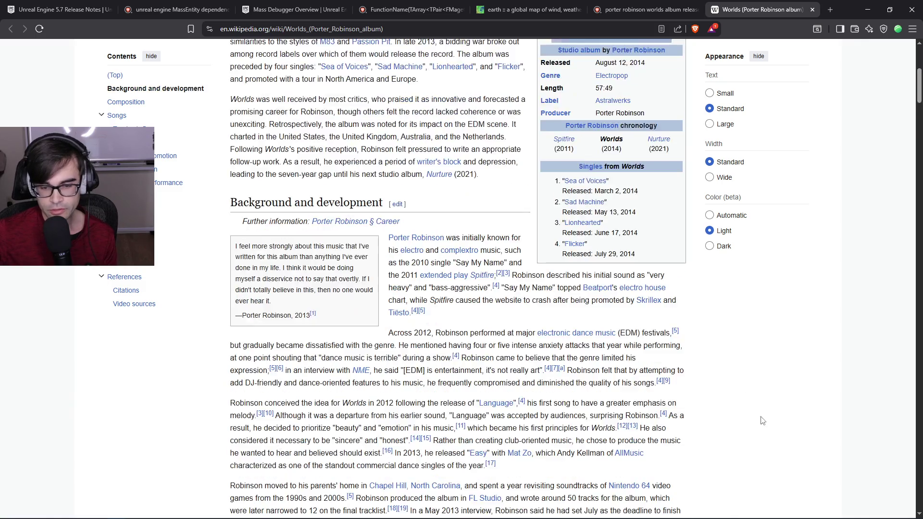
{"action": "scroll", "coordinate": [703, 370], "scroll_direction": "down", "scroll_amount": 11}
{"action": "scroll", "coordinate": [704, 369], "scroll_direction": "up", "scroll_amount": 3}
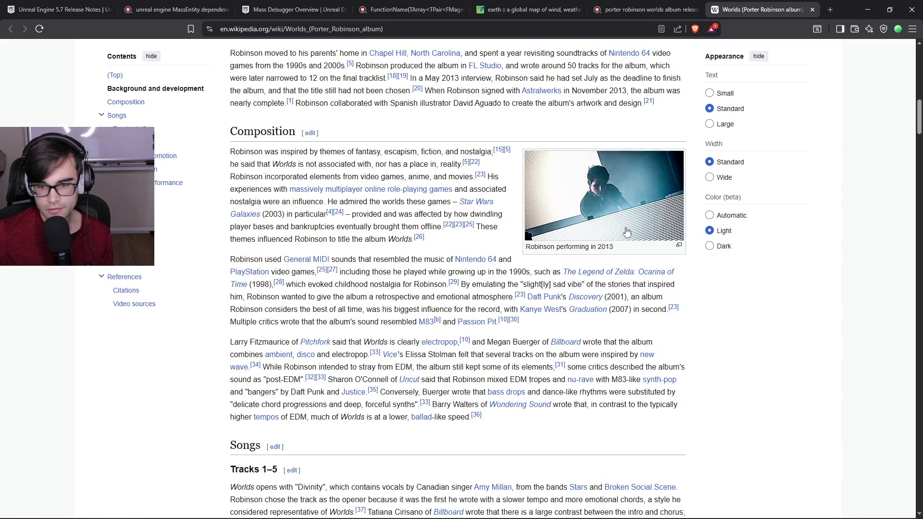
{"action": "scroll", "coordinate": [629, 253], "scroll_direction": "down", "scroll_amount": 15}
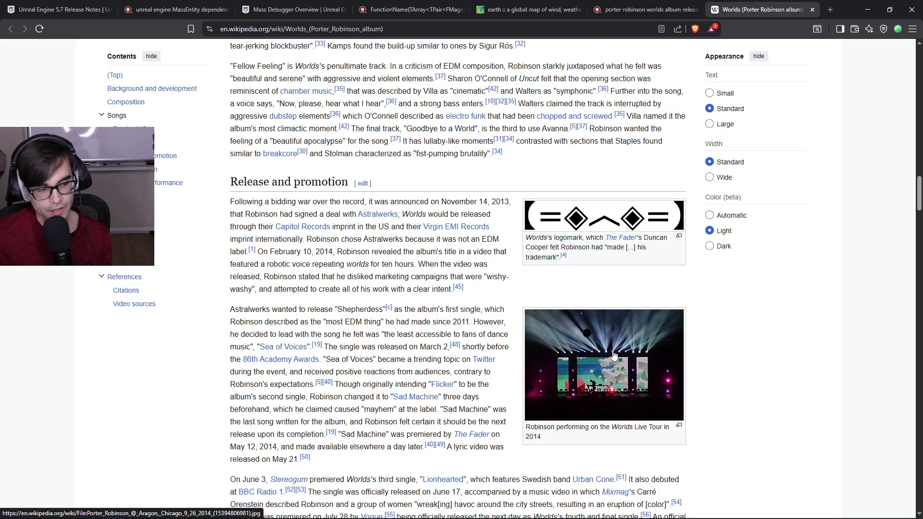
{"action": "scroll", "coordinate": [616, 358], "scroll_direction": "down", "scroll_amount": 9}
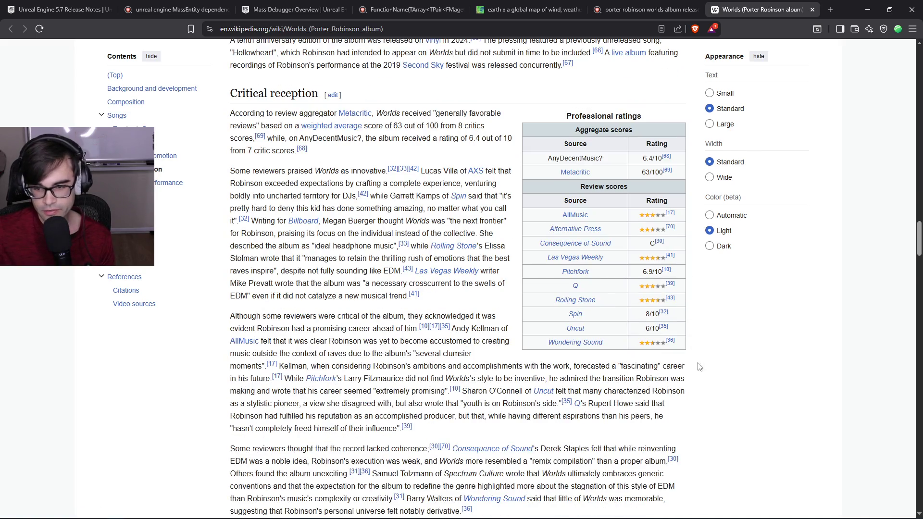
{"action": "scroll", "coordinate": [699, 368], "scroll_direction": "down", "scroll_amount": 16}
{"action": "scroll", "coordinate": [700, 373], "scroll_direction": "down", "scroll_amount": 5}
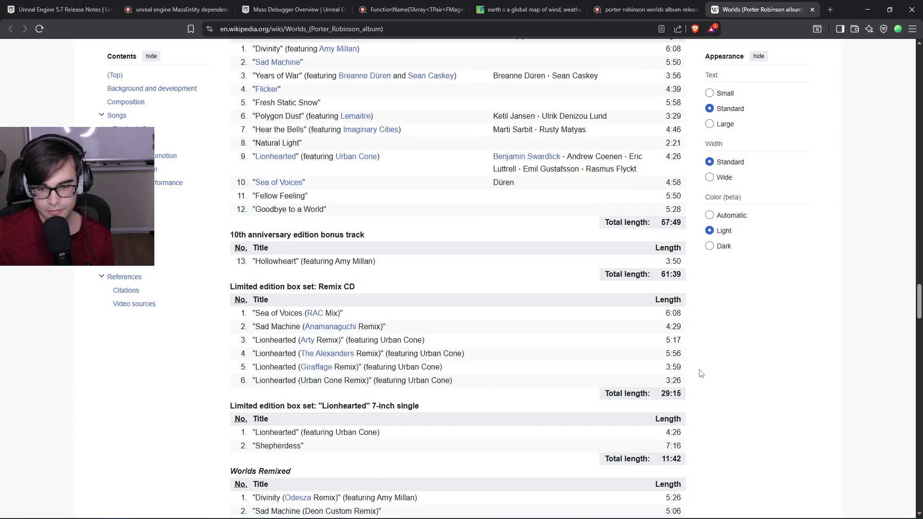
{"action": "scroll", "coordinate": [700, 373], "scroll_direction": "down", "scroll_amount": 4}
{"action": "scroll", "coordinate": [707, 370], "scroll_direction": "up", "scroll_amount": 20}
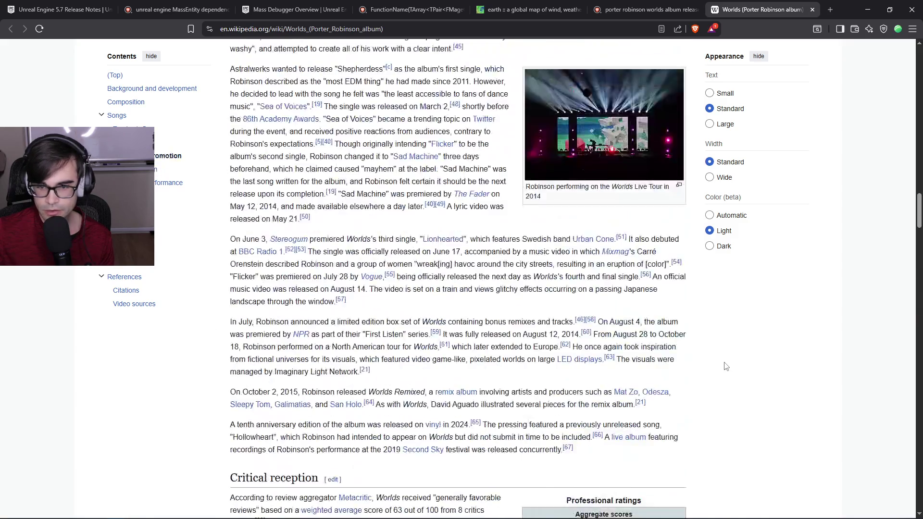
{"action": "scroll", "coordinate": [707, 355], "scroll_direction": "up", "scroll_amount": 20}
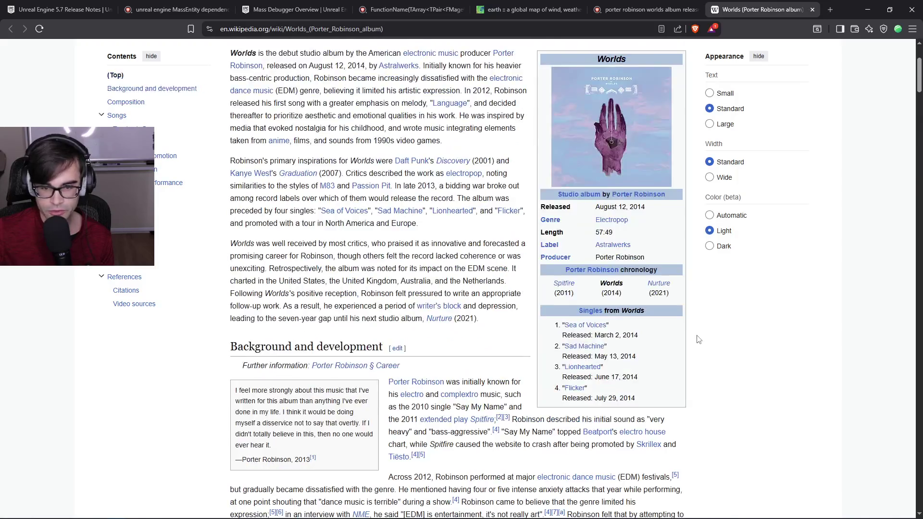
{"action": "left_click", "coordinate": [812, 10]}
{"action": "left_click", "coordinate": [701, 10]}
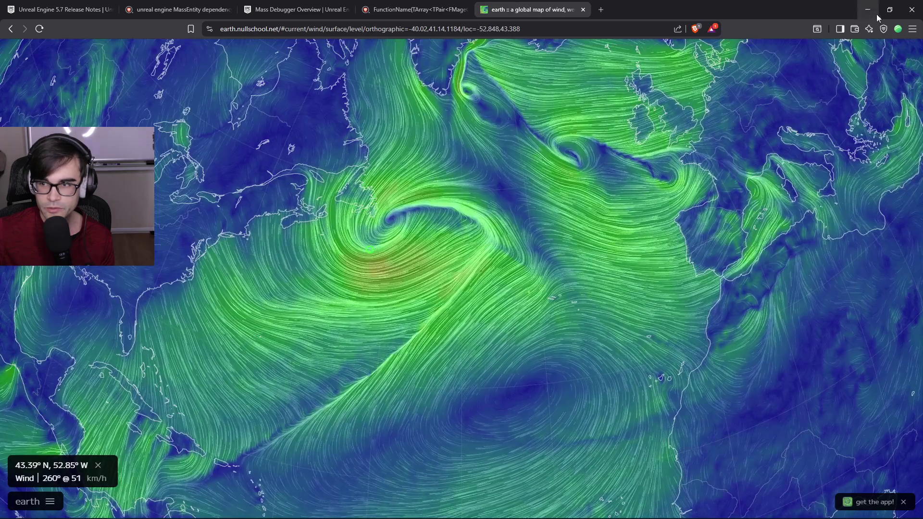
Write 'Coming back:' below the notes list with an indented 'Work' line beneath it.
{"action": "key", "text": "alt+Tab"}
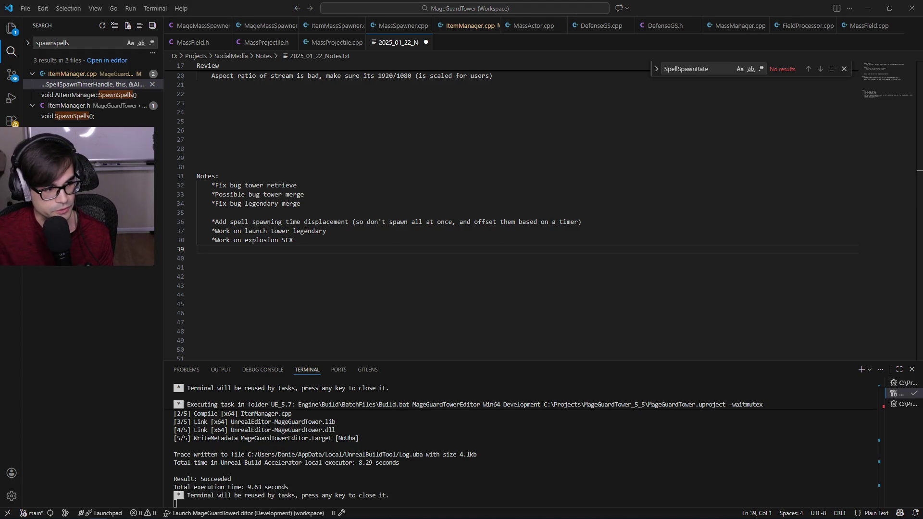
{"action": "left_click", "coordinate": [428, 259]}
{"action": "type", "text": "Coming back:"}
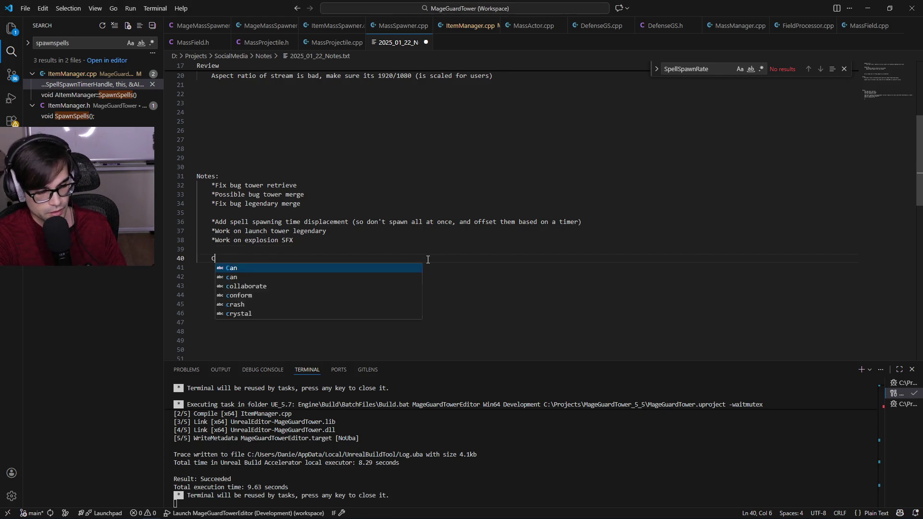
{"action": "key", "text": "Return"}
{"action": "key", "text": "Tab"}
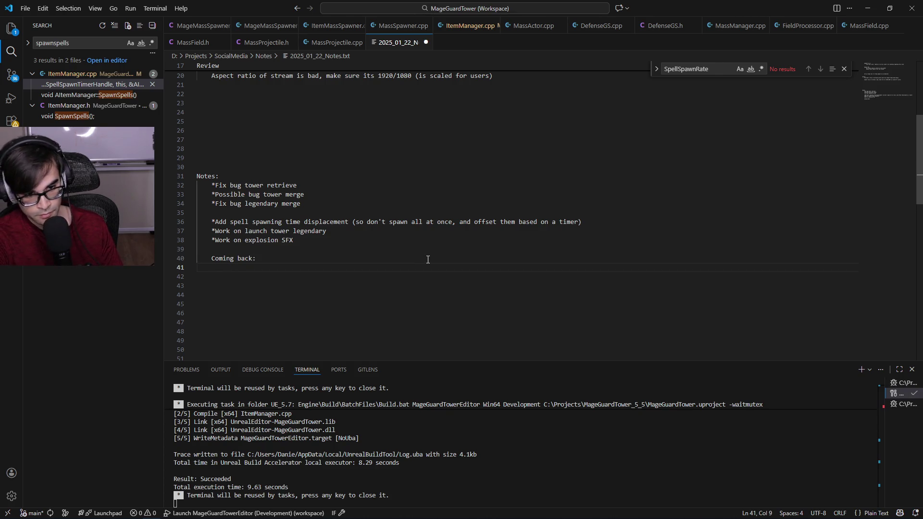
{"action": "type", "text": "Work"}
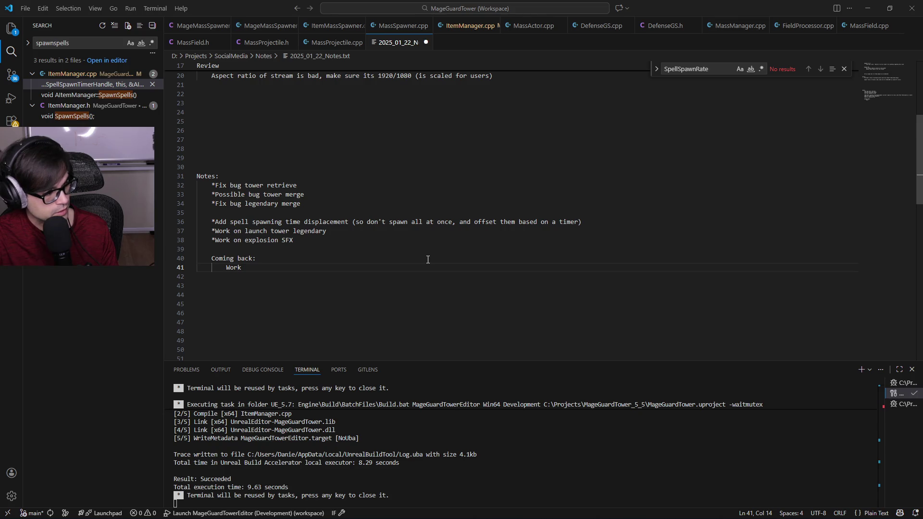
{"action": "key", "text": "alt+Tab"}
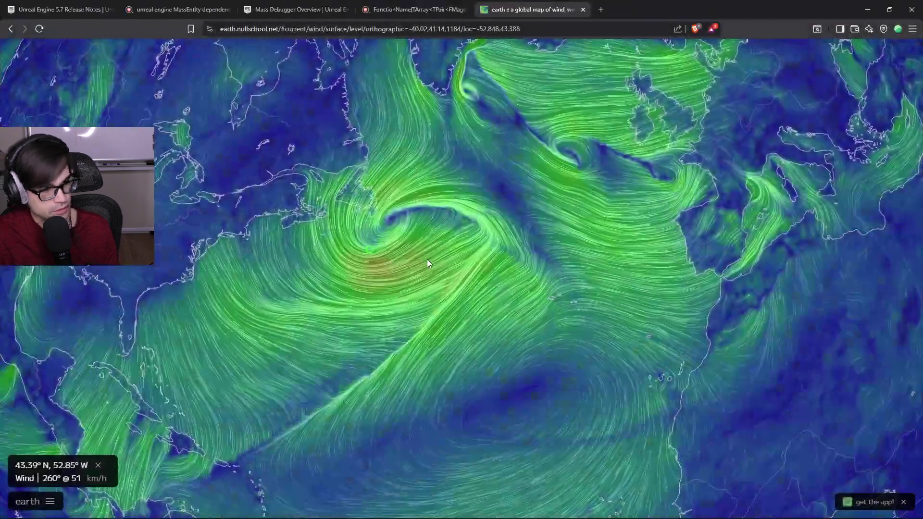
Open YouTube in a new tab and search for 'ado'.
{"action": "key", "text": "ctrl+t"}
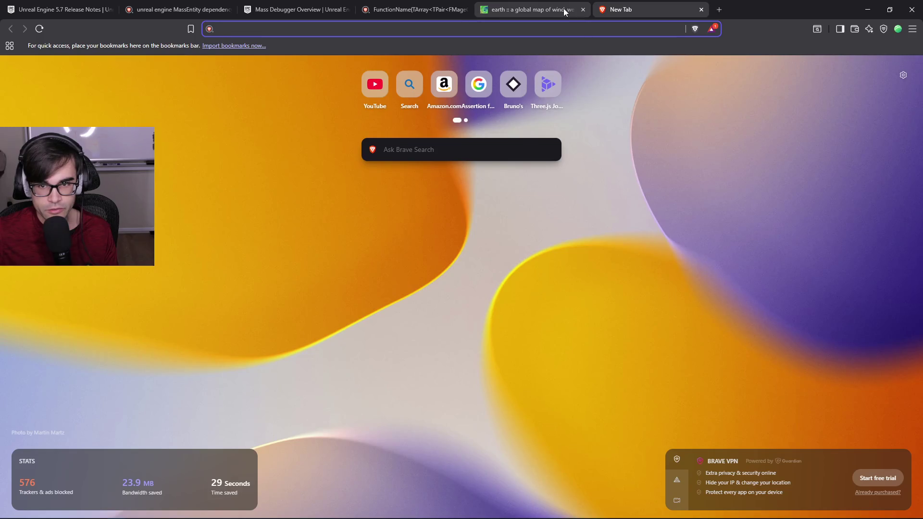
{"action": "type", "text": "youtube.com"}
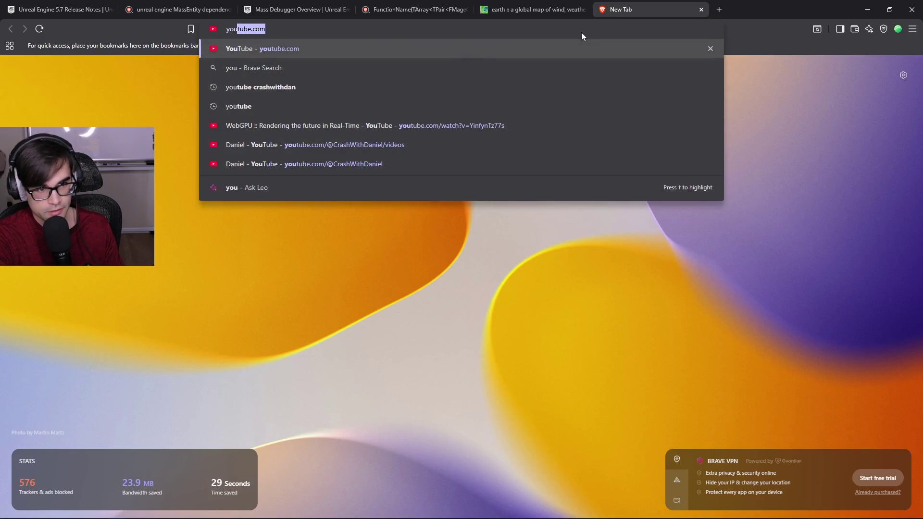
{"action": "key", "text": "Return"}
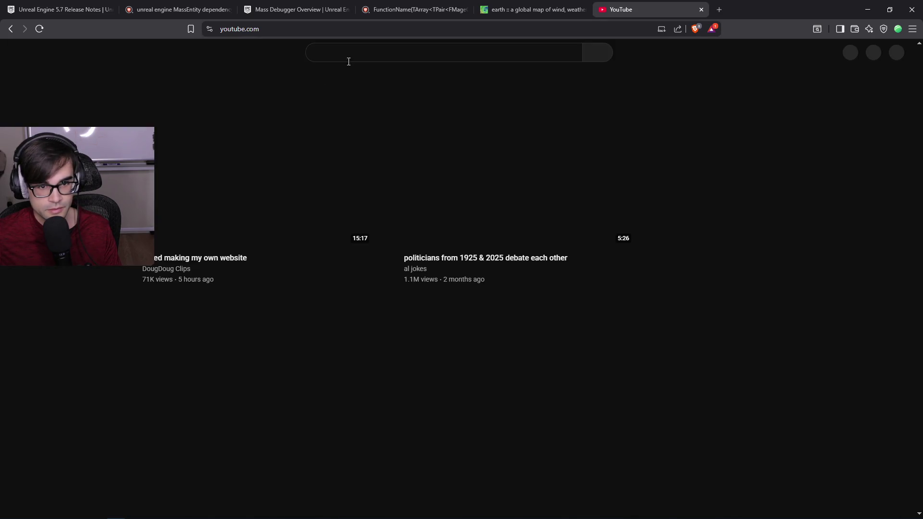
{"action": "left_click", "coordinate": [358, 54]}
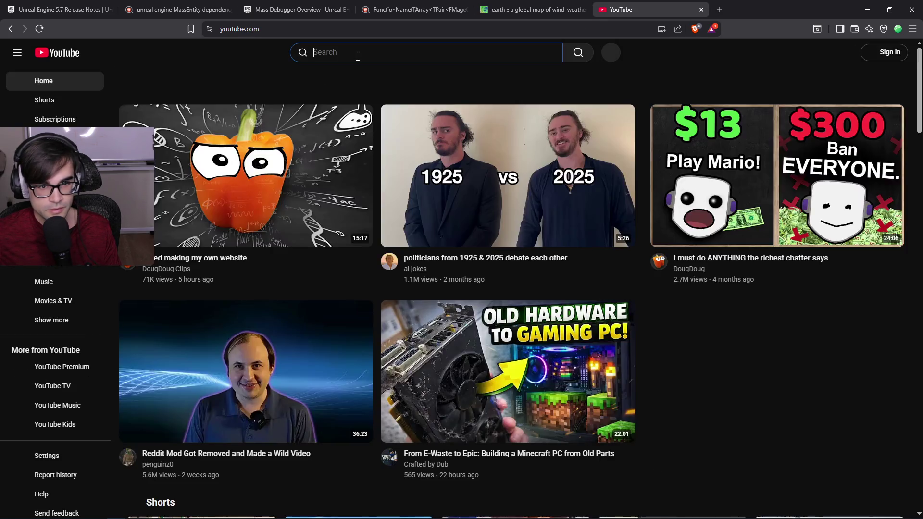
{"action": "type", "text": "ado"}
{"action": "key", "text": "Return"}
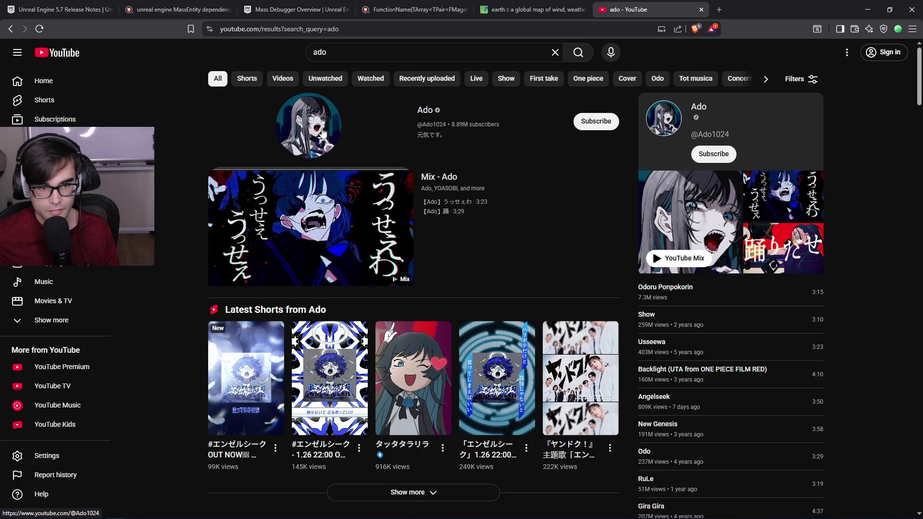
Open Ado's Angelseek (Official Audio), lower its volume slightly, then pause it.
{"action": "scroll", "coordinate": [469, 225], "scroll_direction": "down", "scroll_amount": 2}
{"action": "scroll", "coordinate": [529, 236], "scroll_direction": "down", "scroll_amount": 7}
{"action": "scroll", "coordinate": [538, 264], "scroll_direction": "down", "scroll_amount": 3}
{"action": "scroll", "coordinate": [503, 243], "scroll_direction": "up", "scroll_amount": 3}
{"action": "scroll", "coordinate": [503, 244], "scroll_direction": "up", "scroll_amount": 2}
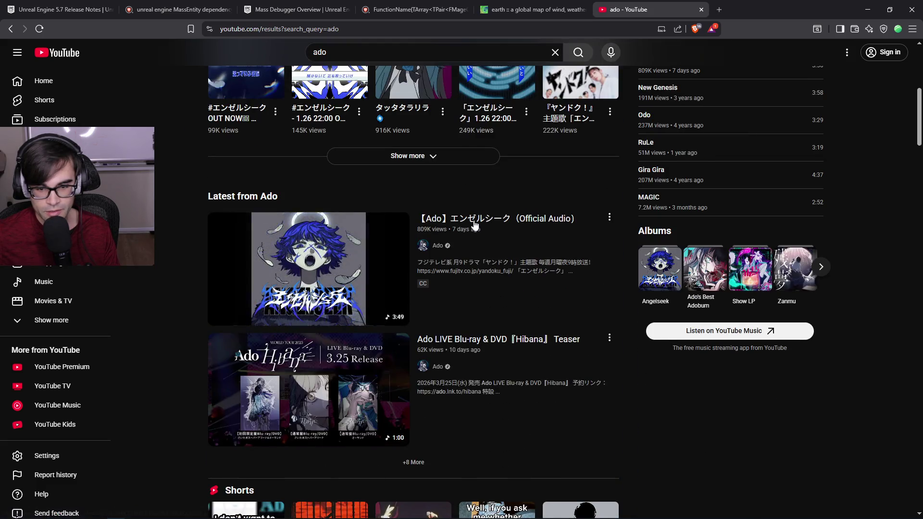
{"action": "middle_click", "coordinate": [478, 219]}
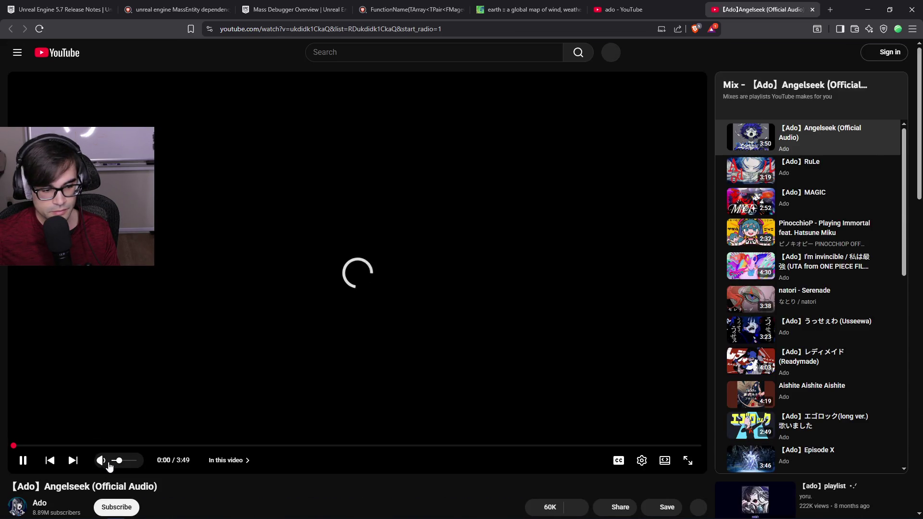
{"action": "left_click", "coordinate": [117, 462]}
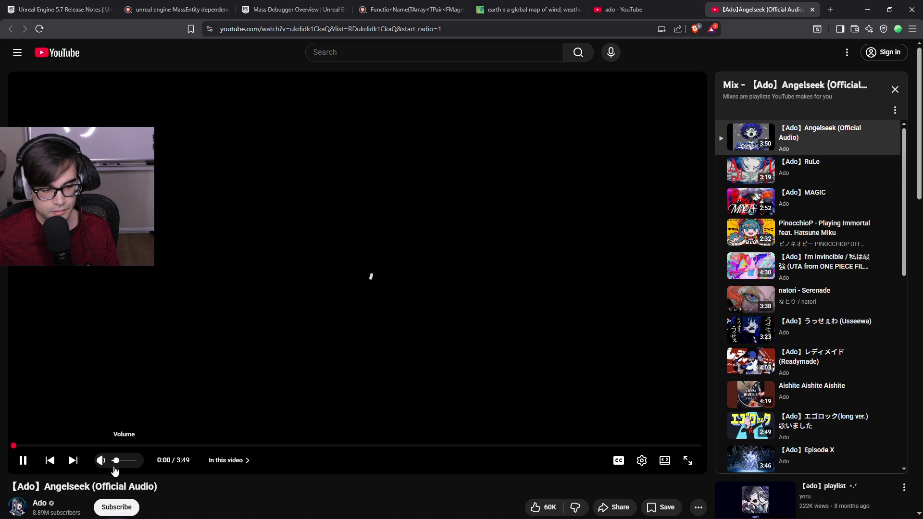
{"action": "scroll", "coordinate": [266, 449], "scroll_direction": "down", "scroll_amount": 4}
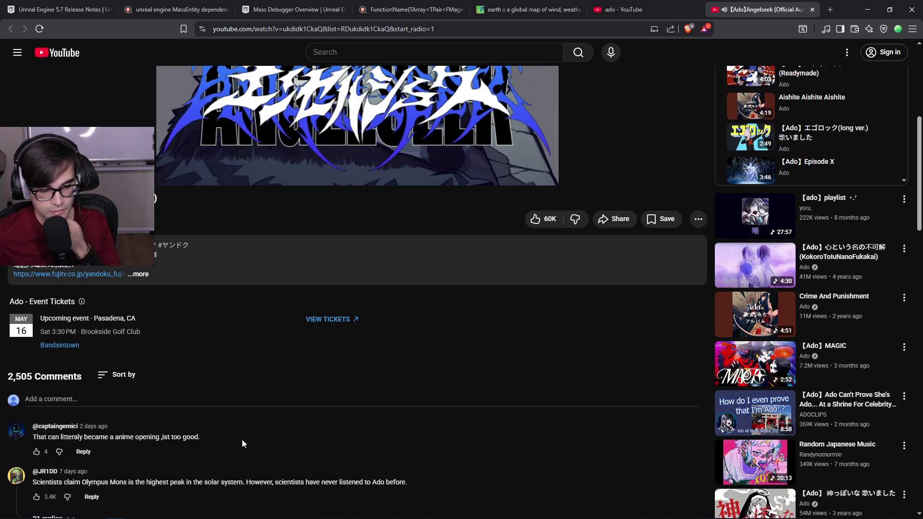
{"action": "mouse_move", "coordinate": [218, 437]}
{"action": "left_mouse_down"}
{"action": "mouse_move", "coordinate": [72, 437]}
{"action": "mouse_move", "coordinate": [248, 435]}
{"action": "left_mouse_up"}
{"action": "scroll", "coordinate": [242, 438], "scroll_direction": "down", "scroll_amount": 1}
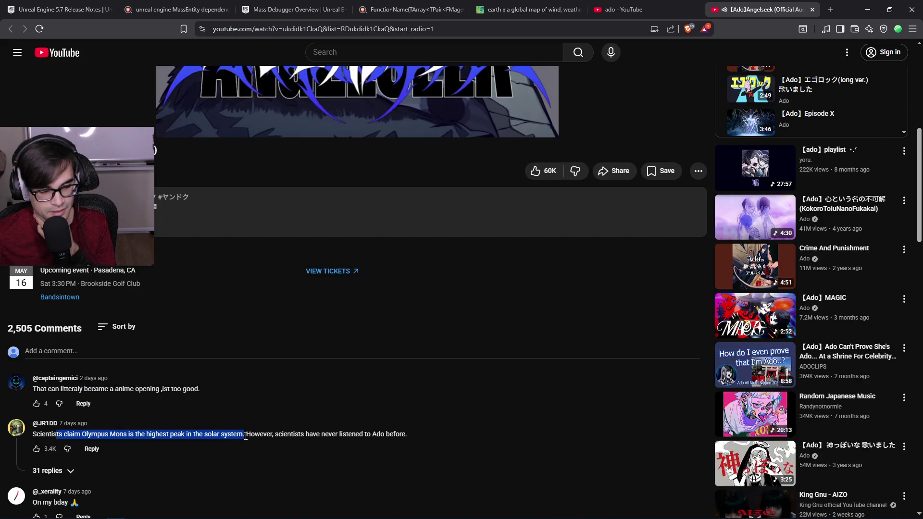
{"action": "scroll", "coordinate": [241, 433], "scroll_direction": "down", "scroll_amount": 4}
{"action": "scroll", "coordinate": [227, 425], "scroll_direction": "up", "scroll_amount": 10}
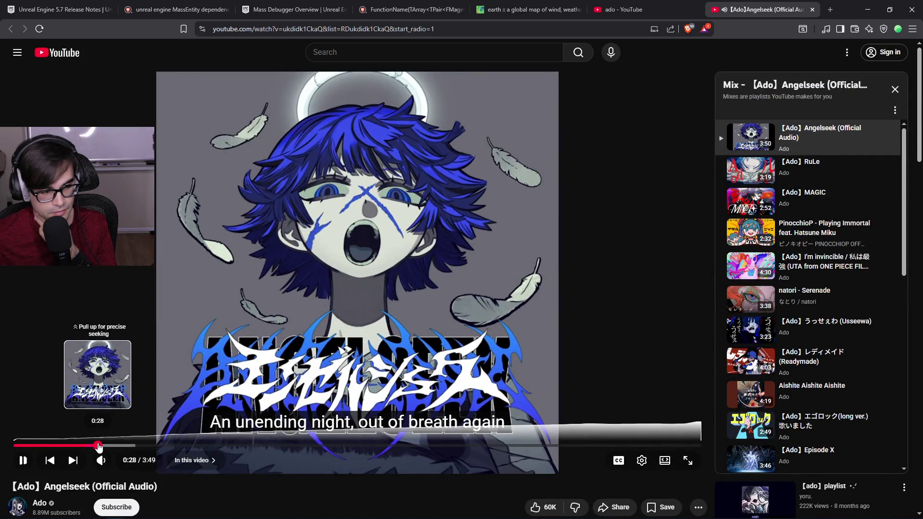
{"action": "key", "text": "space"}
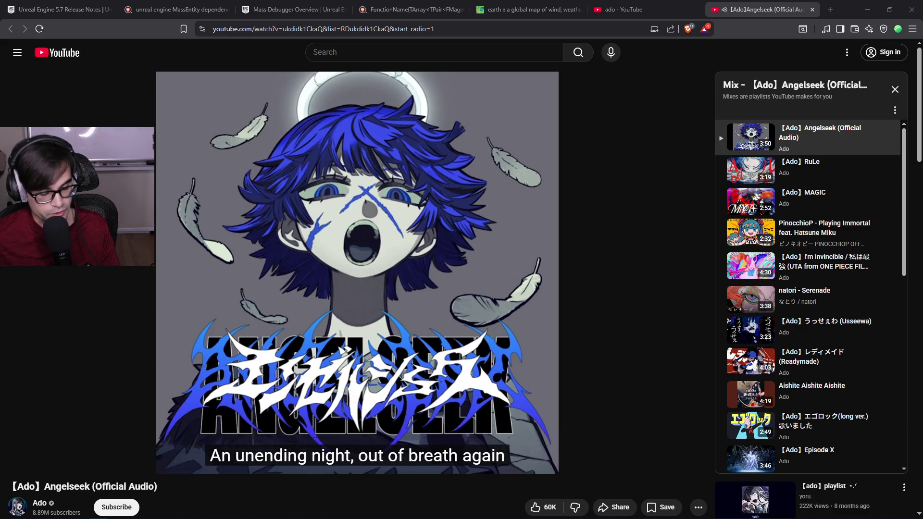
Search 'ado unravel. watch the concert verison', open the live result and skip to about 1:42.
{"action": "type", "text": "ado unravel. watch the concert verison"}
{"action": "key", "text": "Return"}
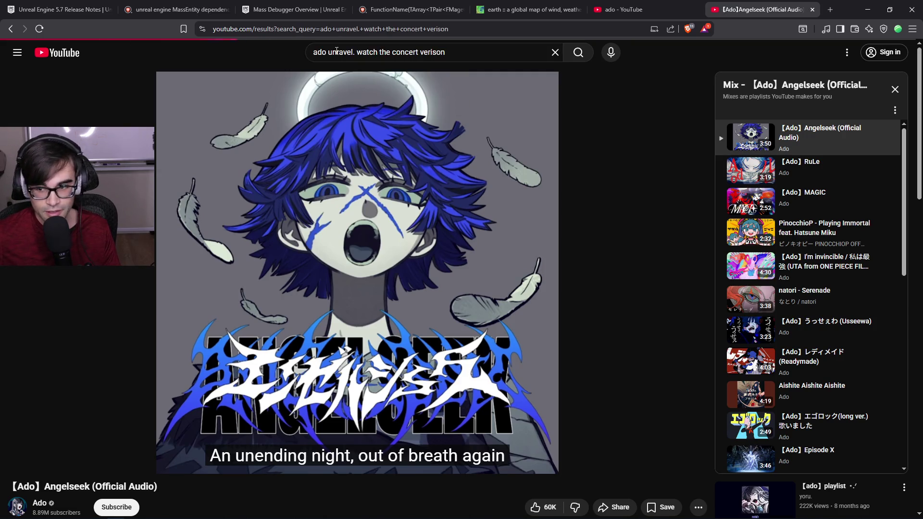
{"action": "left_click", "coordinate": [527, 131]}
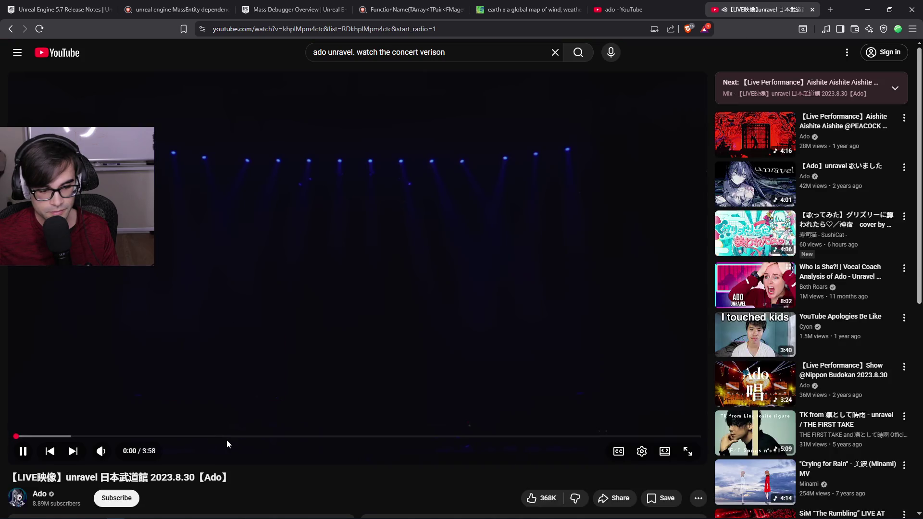
{"action": "left_click_drag", "start_coordinate": [227, 441], "coordinate": [336, 438]}
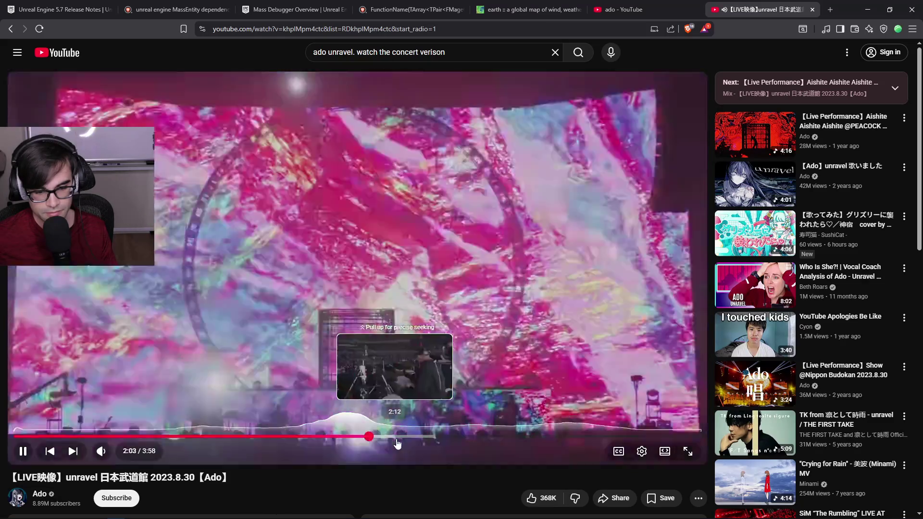
Skip the concert ahead to around 3:00, pause it, close its tab and minimize Brave.
{"action": "scroll", "coordinate": [405, 463], "scroll_direction": "down", "scroll_amount": 9}
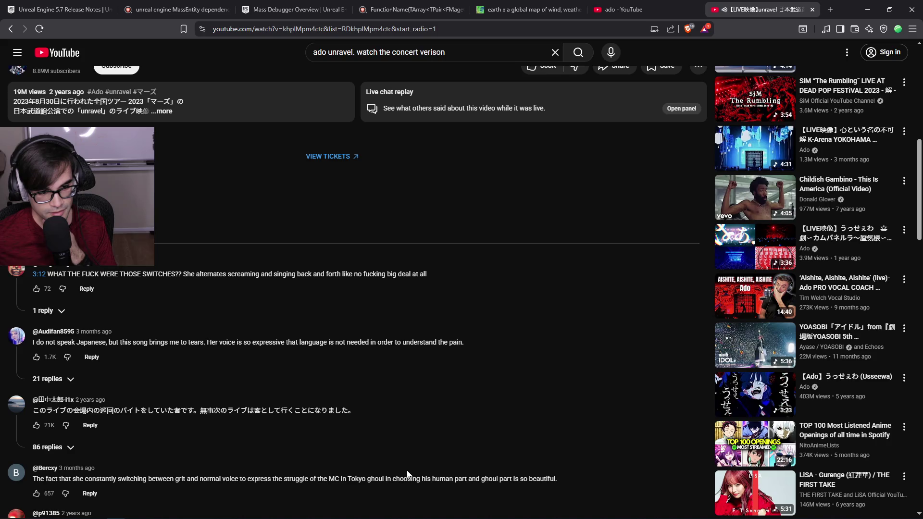
{"action": "scroll", "coordinate": [407, 474], "scroll_direction": "up", "scroll_amount": 9}
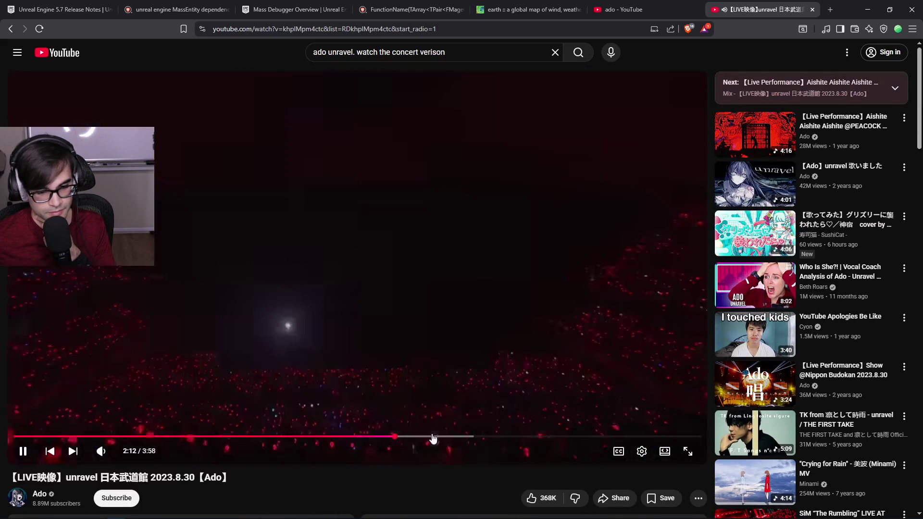
{"action": "left_click_drag", "start_coordinate": [433, 438], "coordinate": [534, 436]}
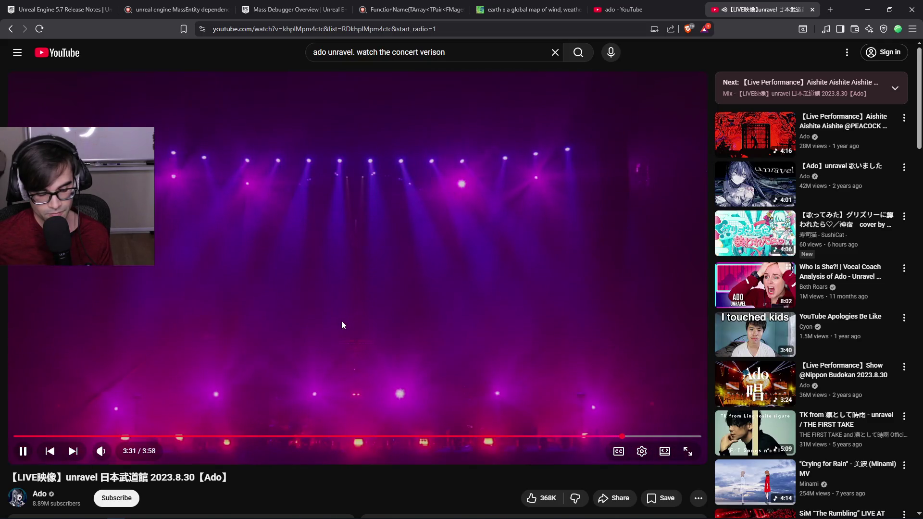
{"action": "left_click", "coordinate": [411, 265]}
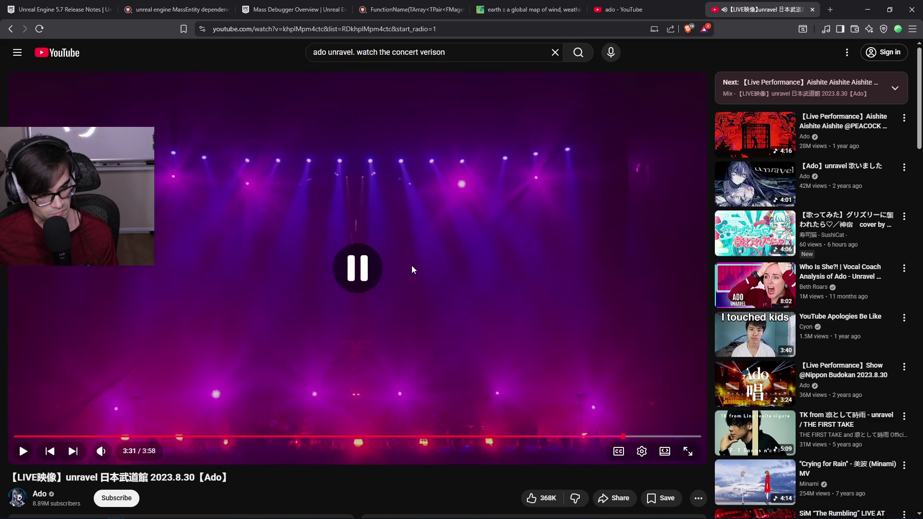
{"action": "left_click", "coordinate": [812, 9]}
{"action": "left_click", "coordinate": [871, 10]}
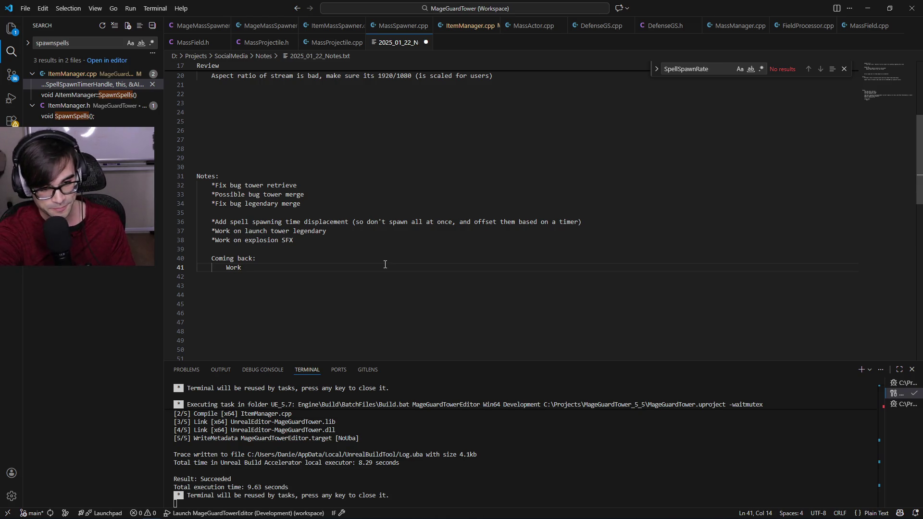
Add 'on balancing and getting gameplay' after 'Work', then return to the YouTube results.
{"action": "type", "text": "on balancing and getting gameplay"}
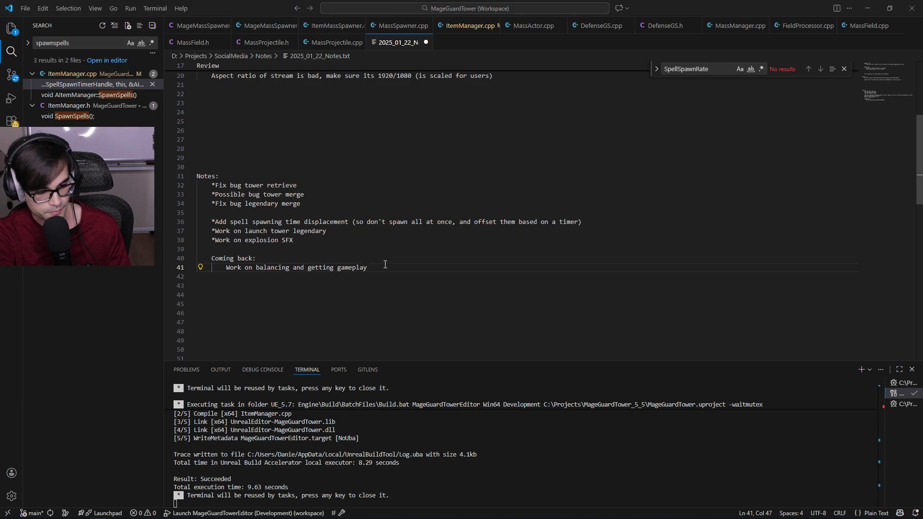
{"action": "key", "text": "alt+Tab"}
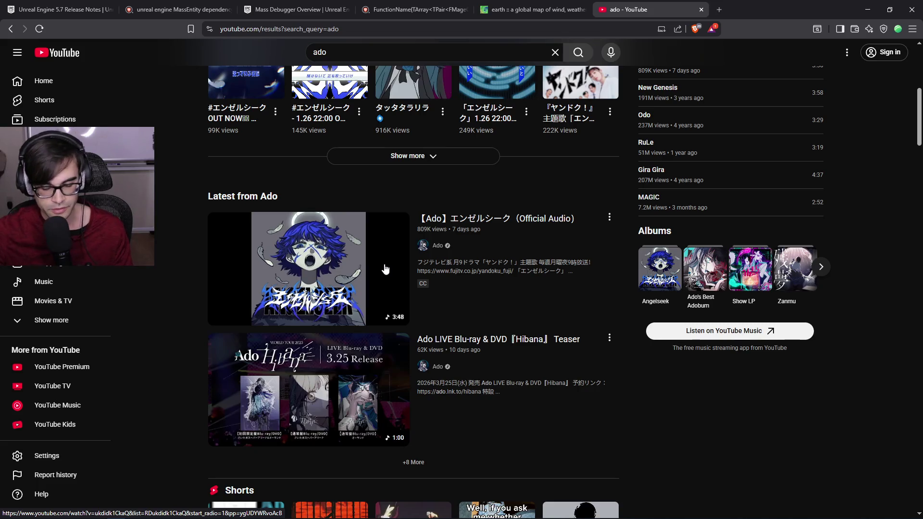
Replace the YouTube search with the 'dream on artist aerosmith' suggestion.
{"action": "scroll", "coordinate": [385, 268], "scroll_direction": "up", "scroll_amount": 7}
{"action": "key", "text": "slash"}
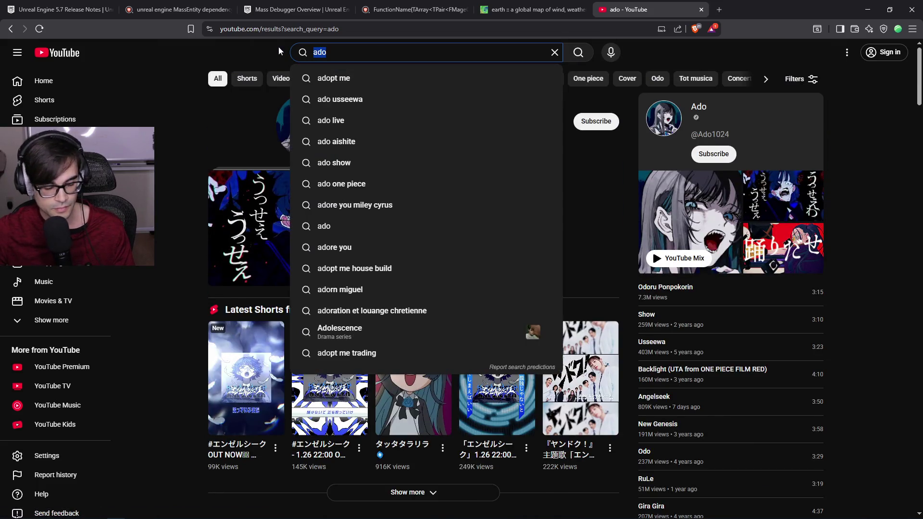
{"action": "type", "text": "artist aero"}
{"action": "key", "text": "BackSpace"}
{"action": "key", "text": "BackSpace"}
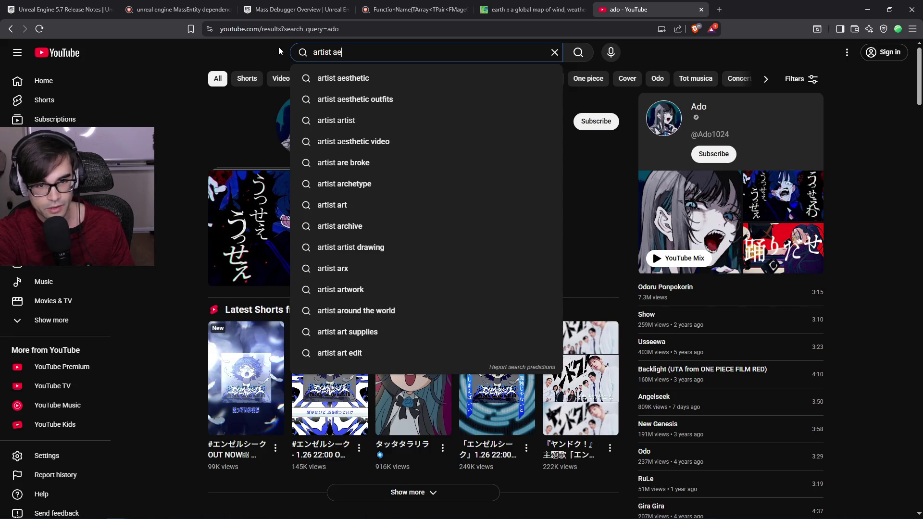
{"action": "type", "text": "rosmoth"}
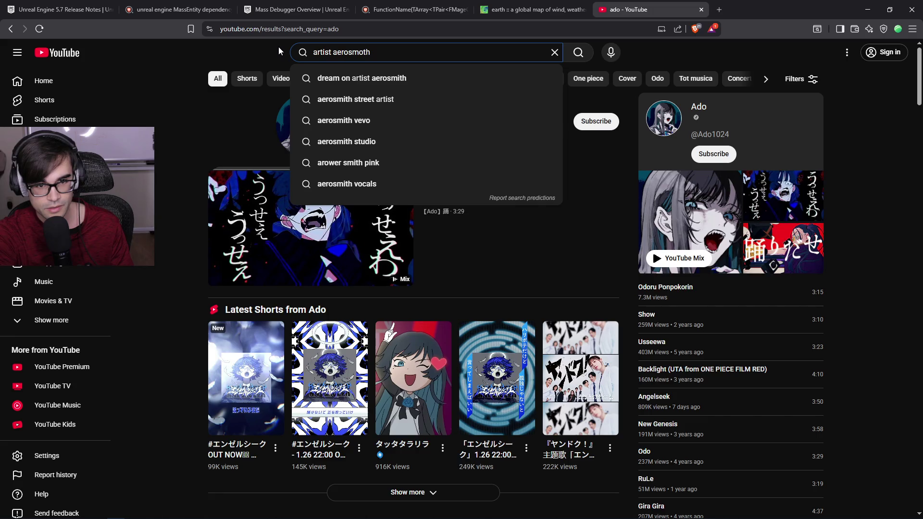
{"action": "key", "text": "Down"}
{"action": "key", "text": "Return"}
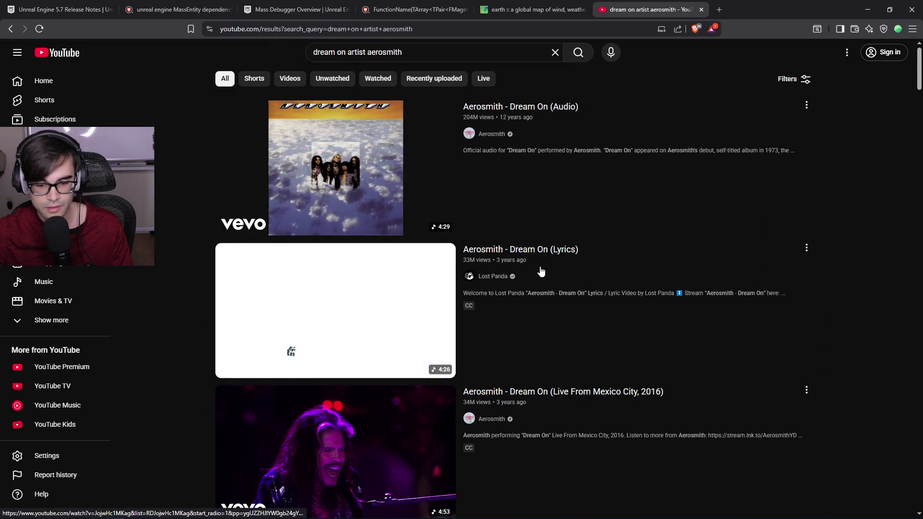
Look through the results and open Aerosmith's Dream On (Audio).
{"action": "scroll", "coordinate": [543, 268], "scroll_direction": "down", "scroll_amount": 3}
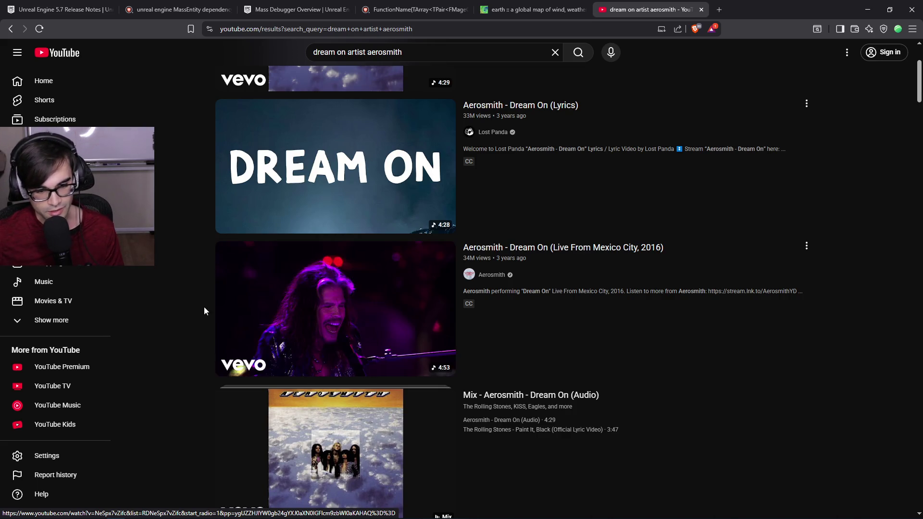
{"action": "scroll", "coordinate": [204, 298], "scroll_direction": "up", "scroll_amount": 3}
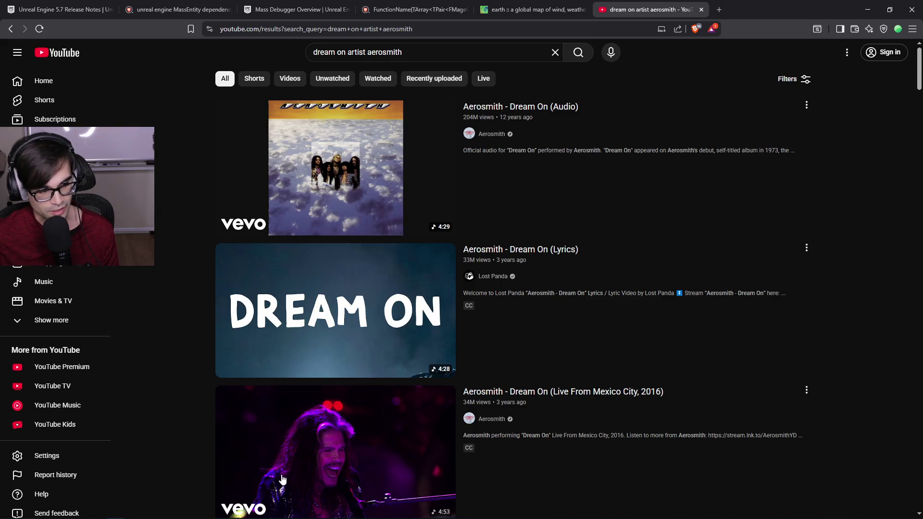
{"action": "scroll", "coordinate": [282, 479], "scroll_direction": "down", "scroll_amount": 3}
{"action": "scroll", "coordinate": [231, 371], "scroll_direction": "down", "scroll_amount": 6}
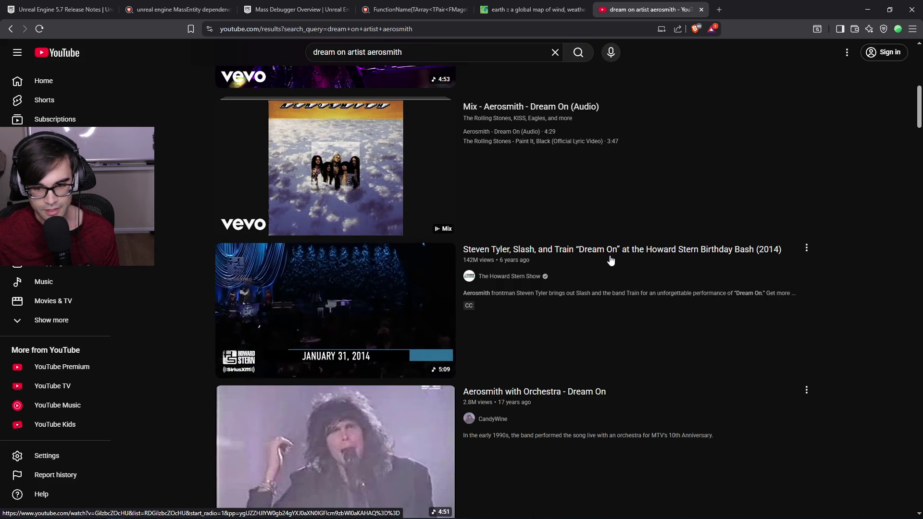
{"action": "scroll", "coordinate": [593, 262], "scroll_direction": "up", "scroll_amount": 9}
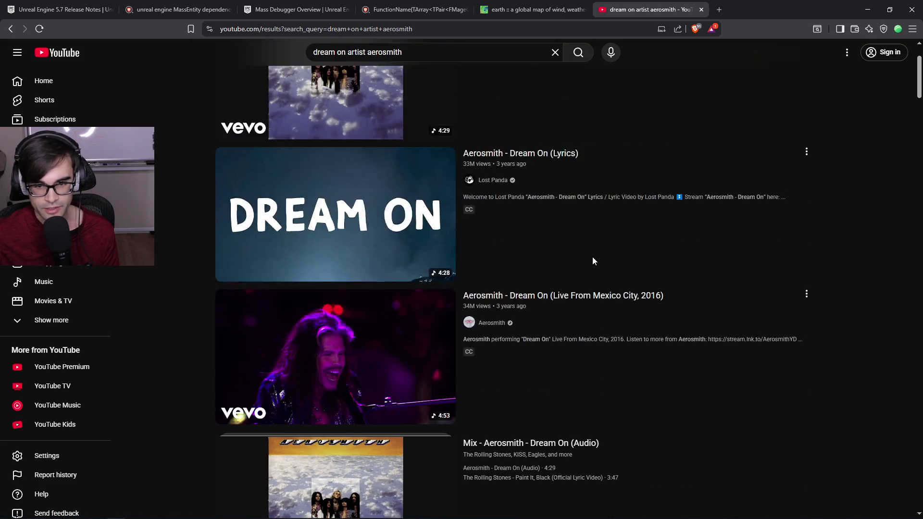
{"action": "left_click", "coordinate": [521, 118]}
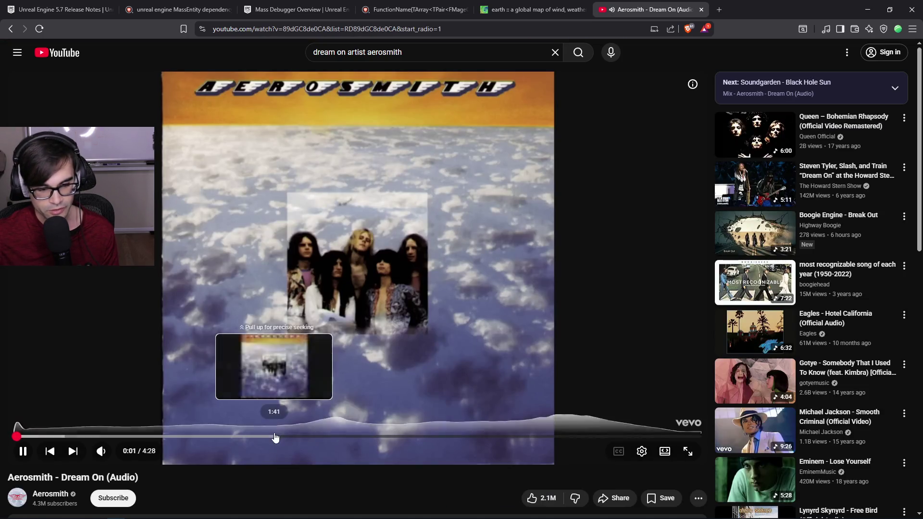
Skip Dream On ahead to about 3:27, pause it, close the tab and minimize Brave.
{"action": "left_click", "coordinate": [326, 436]}
{"action": "left_click_drag", "start_coordinate": [338, 438], "coordinate": [545, 425]}
{"action": "left_click", "coordinate": [535, 402]}
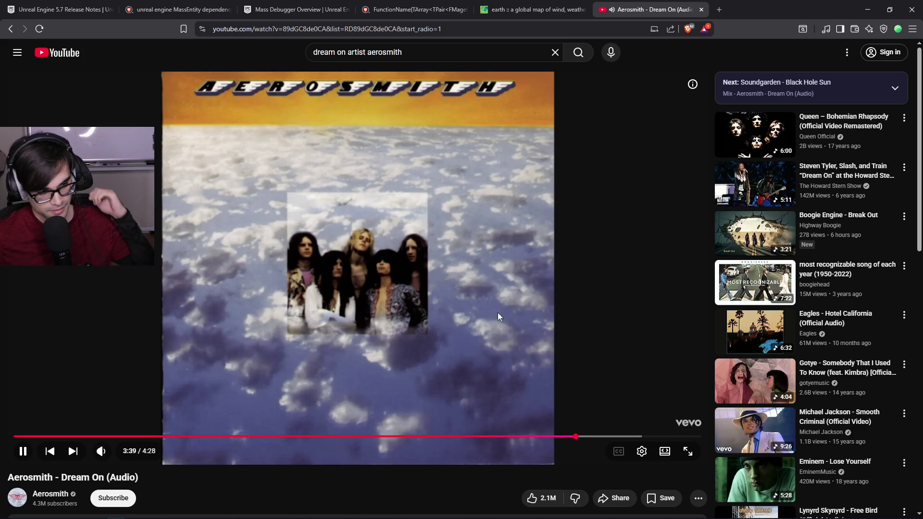
{"action": "left_click", "coordinate": [495, 290]}
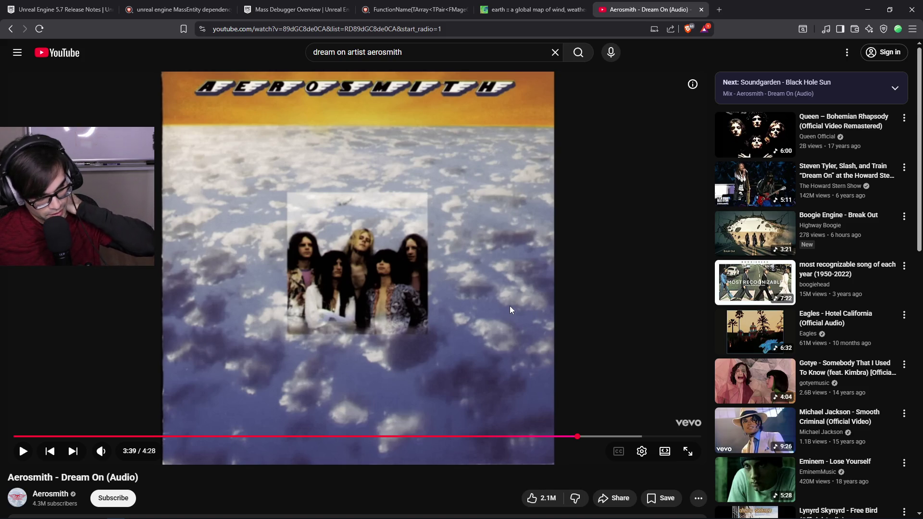
{"action": "left_click", "coordinate": [701, 10]}
{"action": "left_click", "coordinate": [868, 9]}
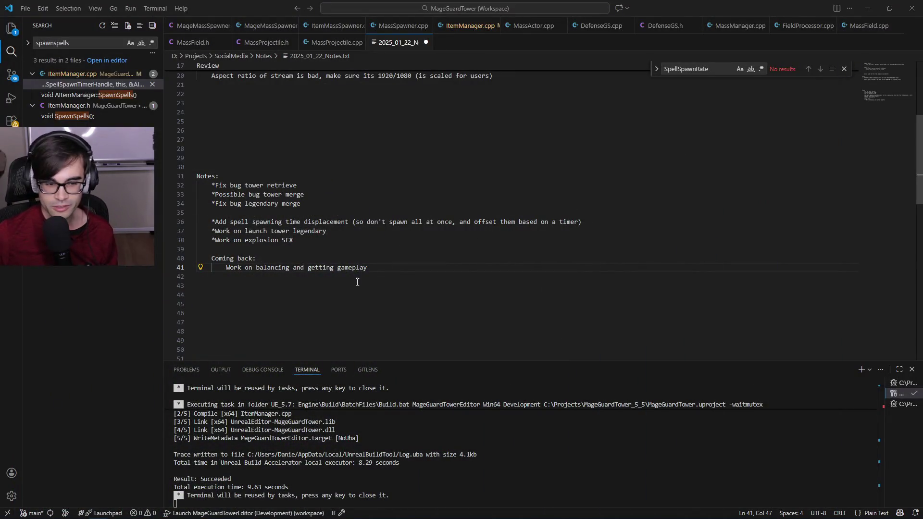
Append 'ready for demo' so line 41 reads 'Work on balancing and getting gameplay ready for demo'.
{"action": "left_click", "coordinate": [395, 266]}
{"action": "key", "text": "Return"}
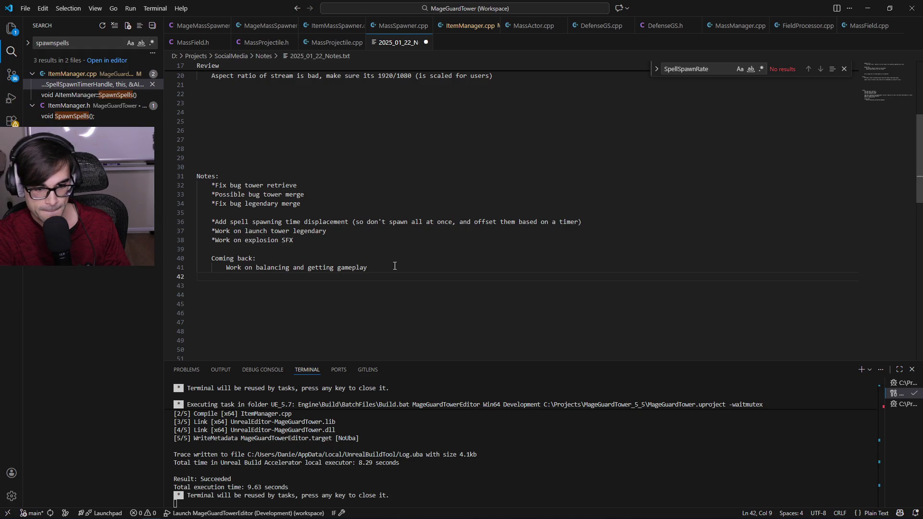
{"action": "left_click", "coordinate": [394, 266]}
{"action": "type", "text": "ready fo"}
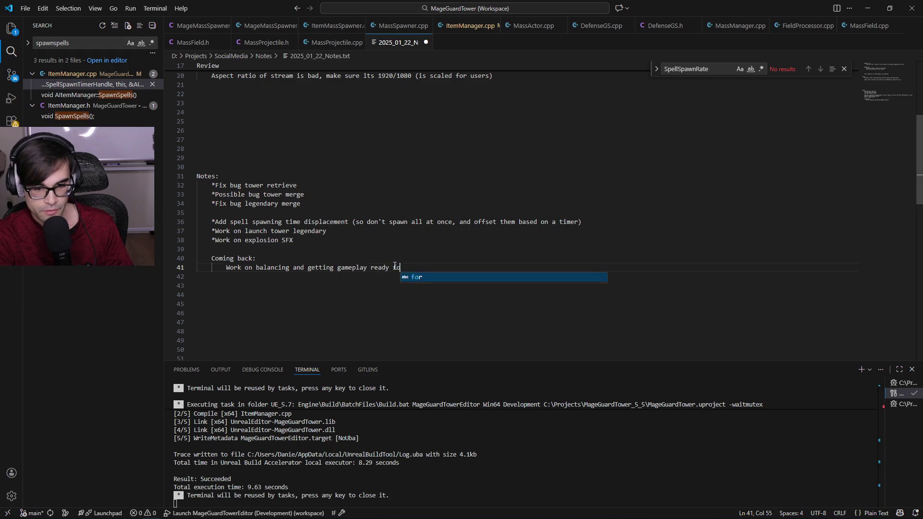
{"action": "type", "text": "r demo"}
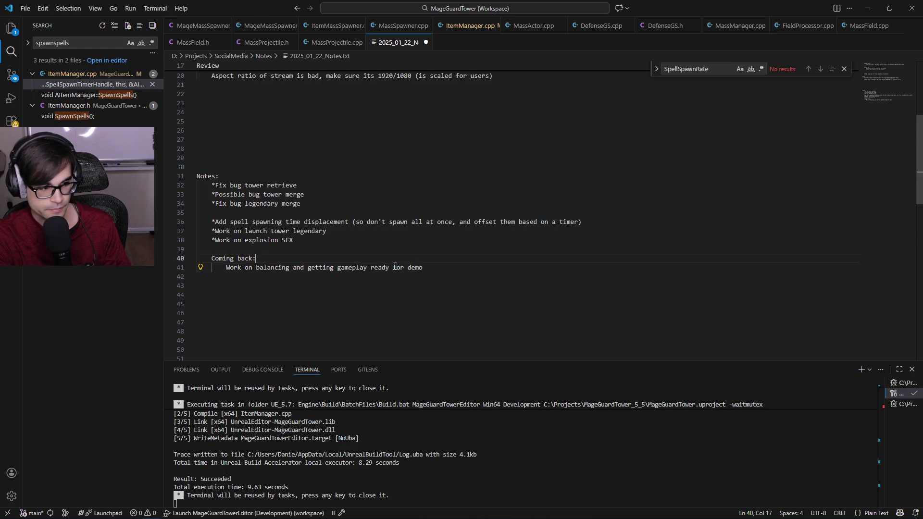
{"action": "key", "text": "Home"}
{"action": "key", "text": "ctrl+shift+Right"}
{"action": "key", "text": "Left"}
{"action": "key", "text": "Down"}
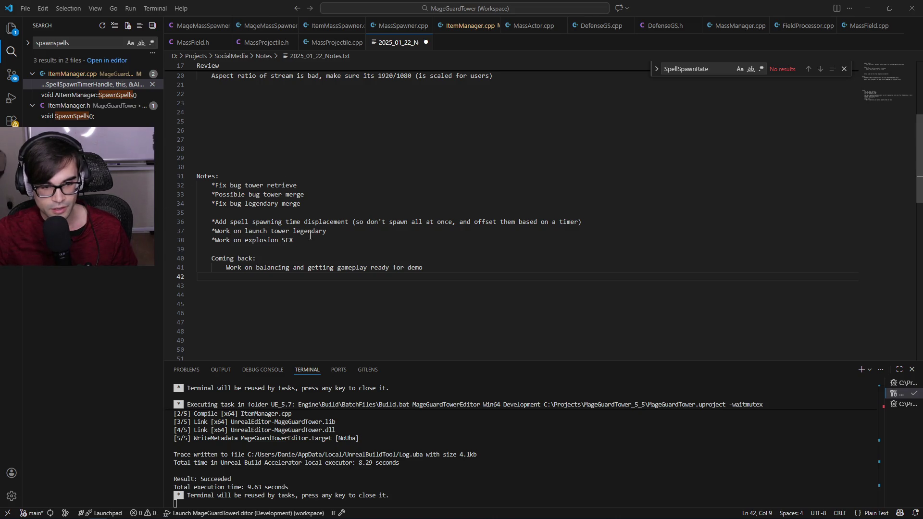
{"action": "left_click_drag", "start_coordinate": [310, 236], "coordinate": [221, 215]}
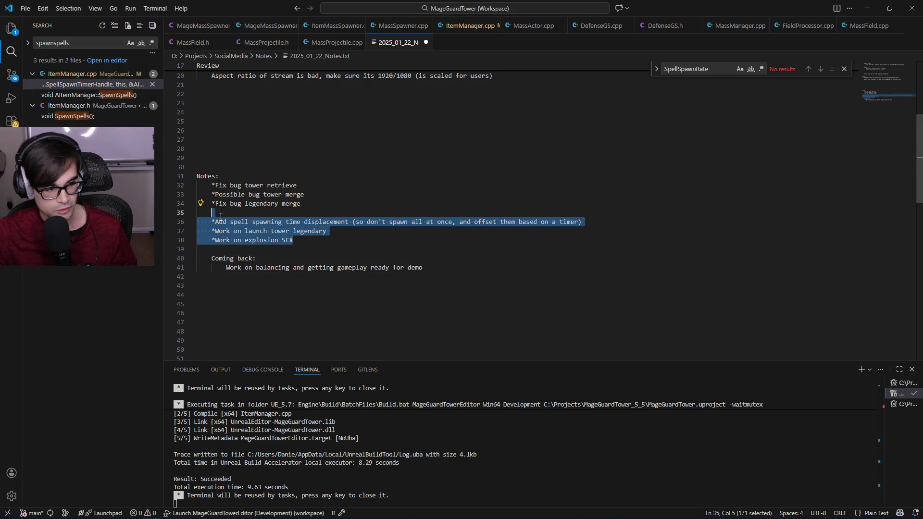
{"action": "left_click", "coordinate": [447, 254]}
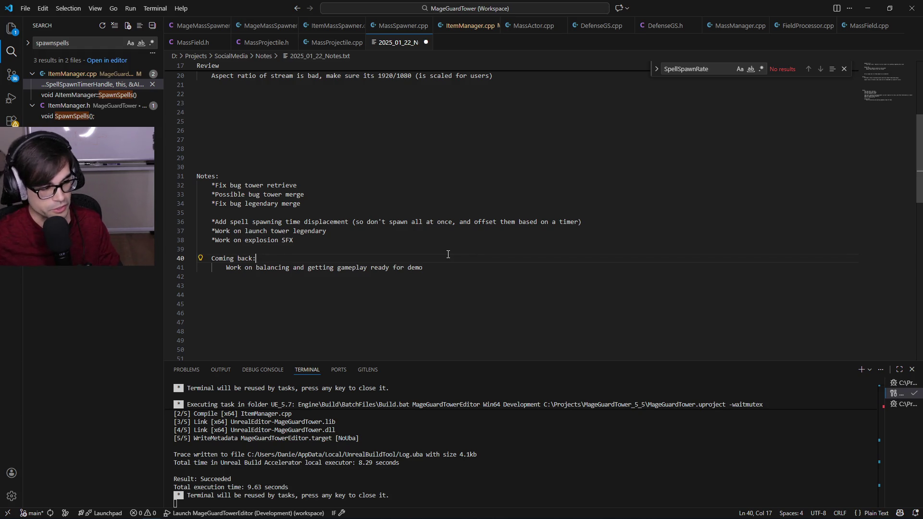